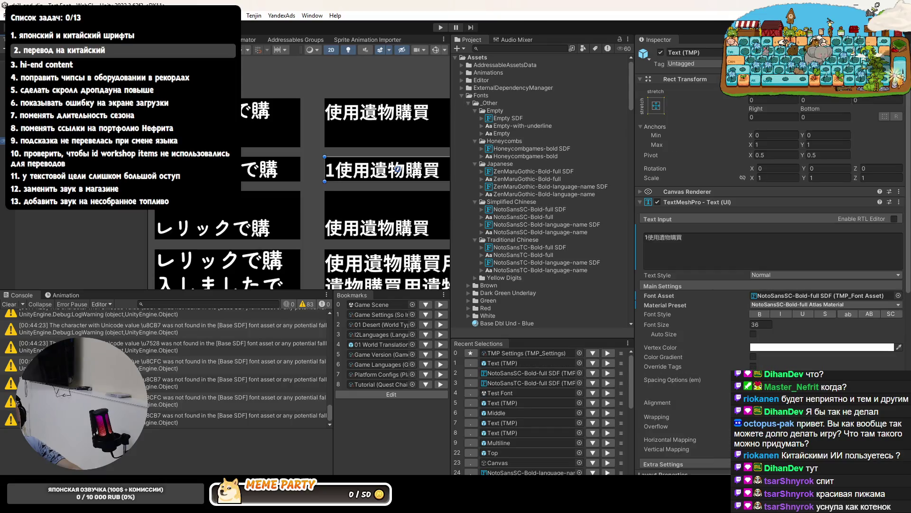
Lower NotoSansSC-Bold-full SDF's Ascent Line from 96.28 to 72
scroll(371, 229, "up", 5)
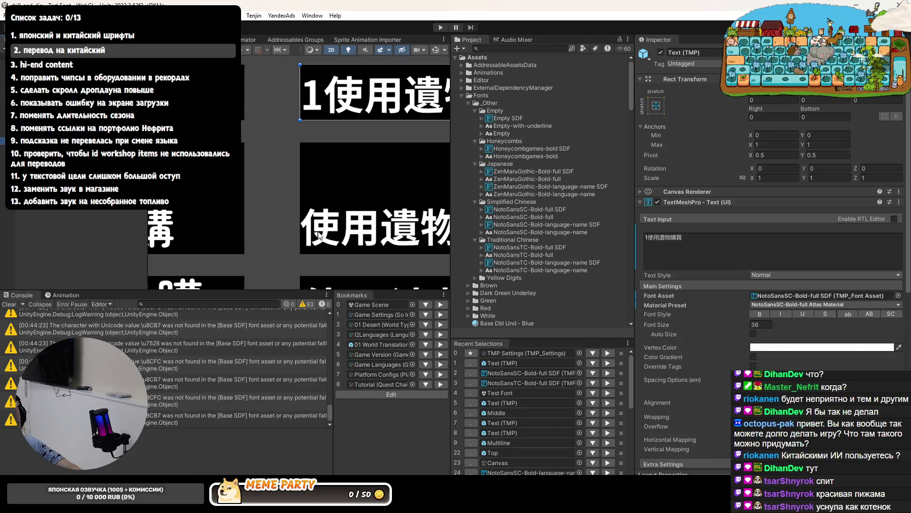
scroll(325, 230, "down", 4)
mouse_move(326, 229)
left_mouse_down()
mouse_move(257, 144)
mouse_move(266, 199)
left_mouse_up()
scroll(255, 148, "down", 2)
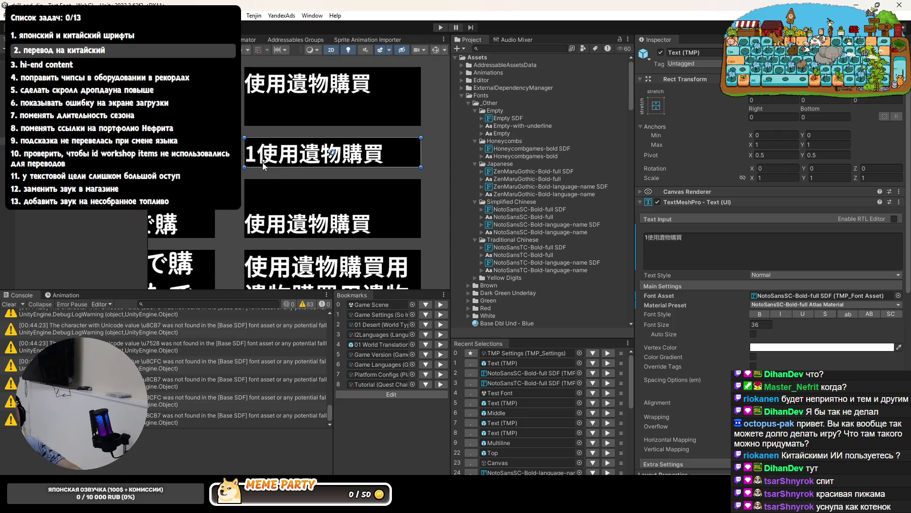
mouse_move(248, 142)
left_mouse_down()
mouse_move(282, 158)
mouse_move(500, 189)
mouse_move(211, 163)
left_mouse_up()
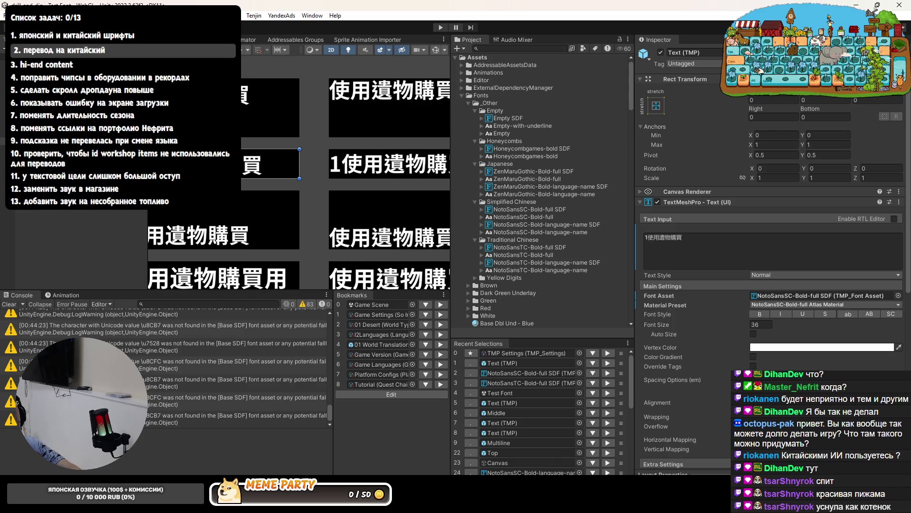
mouse_move(125, 149)
left_mouse_down()
mouse_move(247, 178)
mouse_move(281, 230)
mouse_move(234, 164)
left_mouse_up()
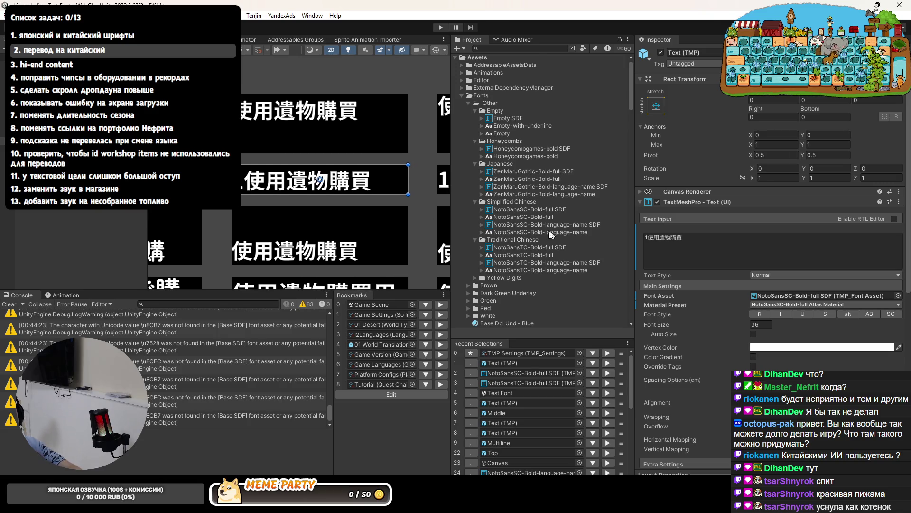
left_click(507, 209)
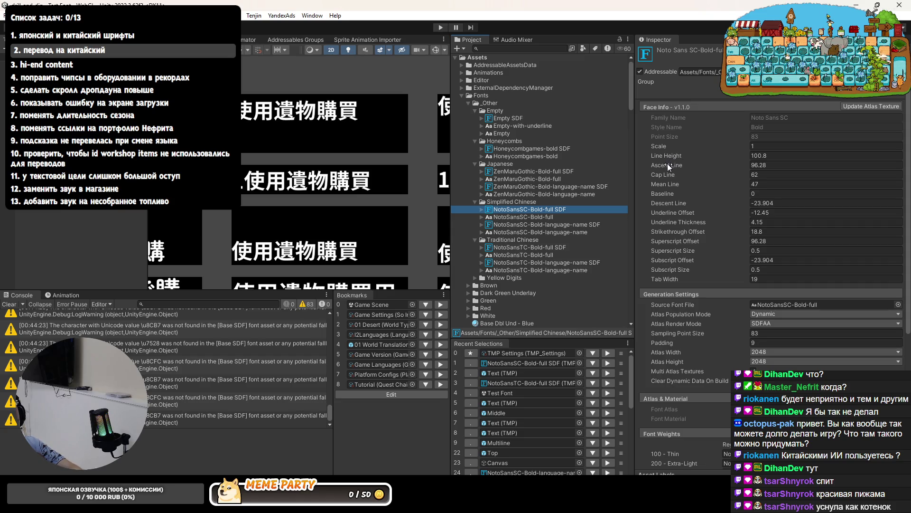
left_click_drag(667, 163, 637, 166)
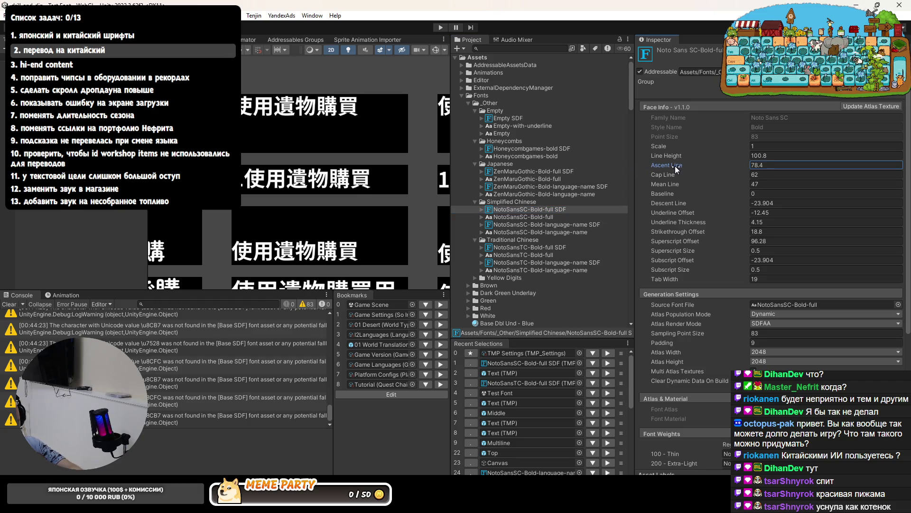
left_click_drag(668, 165, 651, 167)
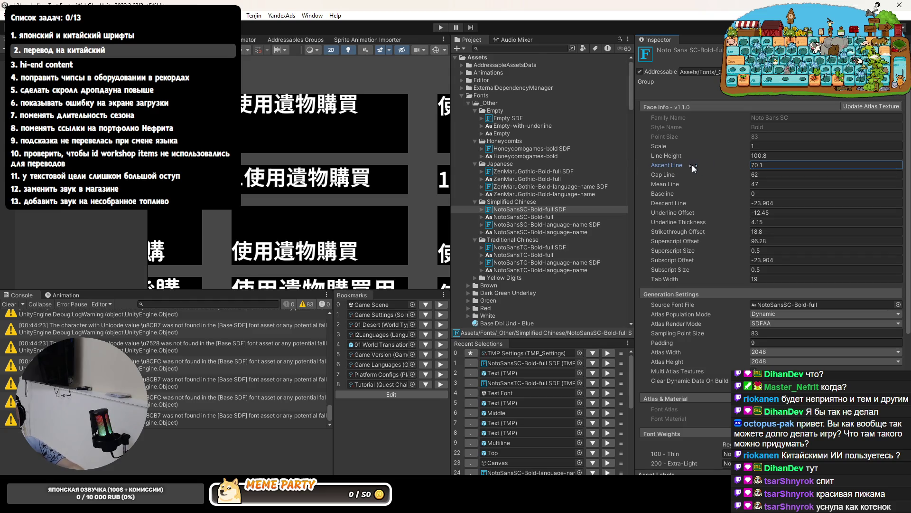
left_click(836, 167)
type("72")
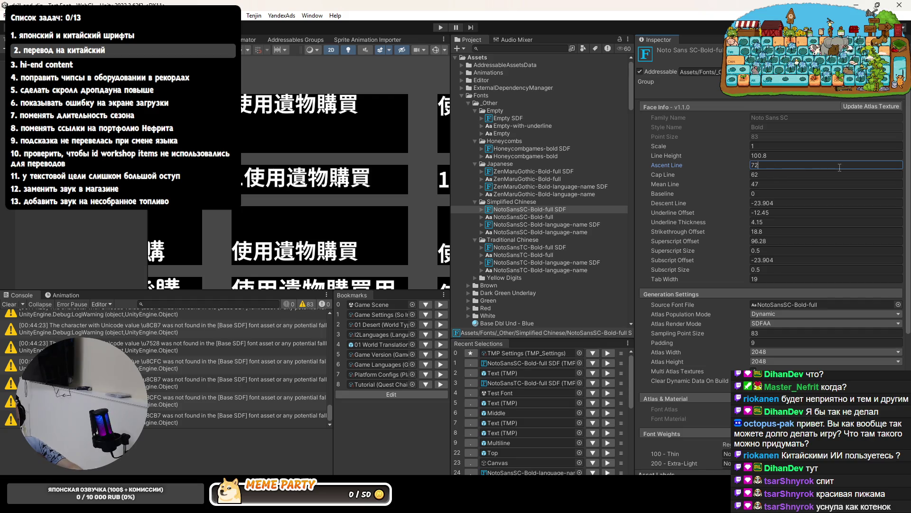
Review the Chinese text blocks in the Scene and select the '使用遺物購買' text object
scroll(274, 84, "up", 5)
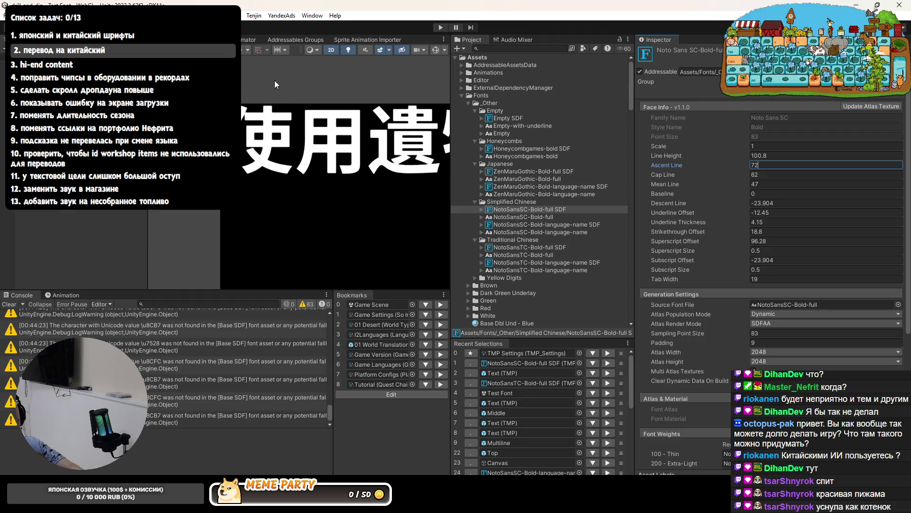
scroll(274, 84, "down", 5)
left_click_drag(326, 185, 297, 152)
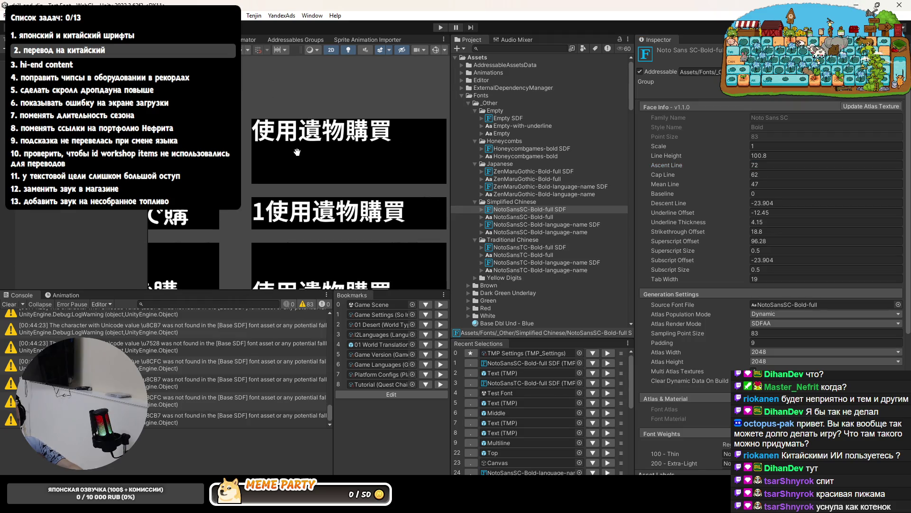
mouse_move(326, 208)
left_mouse_down()
mouse_move(353, 206)
mouse_move(387, 118)
left_mouse_up()
scroll(397, 220, "up", 2)
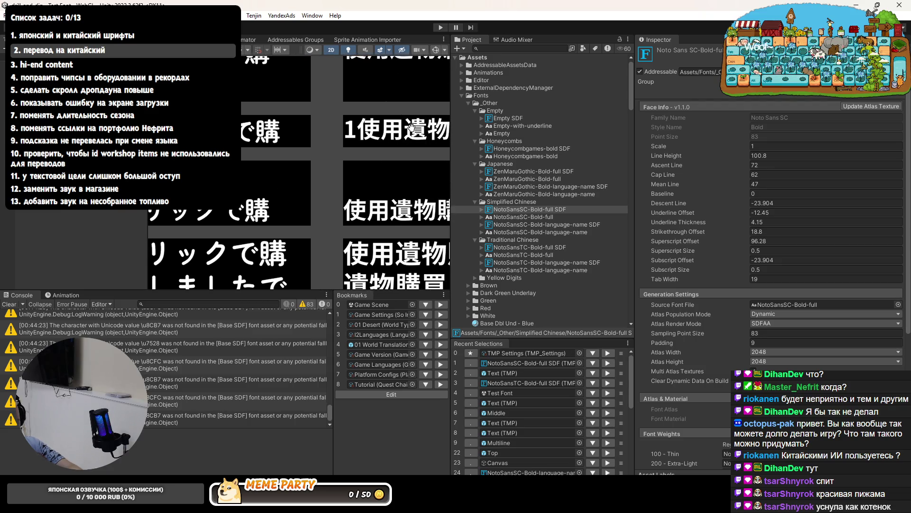
left_click_drag(398, 220, 255, 194)
scroll(254, 195, "up", 5)
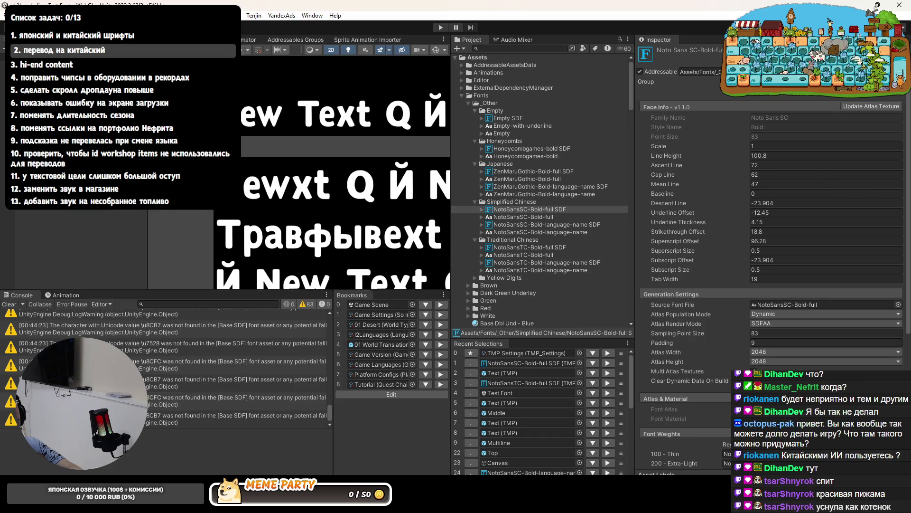
mouse_move(309, 142)
left_mouse_down()
mouse_move(308, 170)
mouse_move(355, 232)
mouse_move(352, 253)
left_mouse_up()
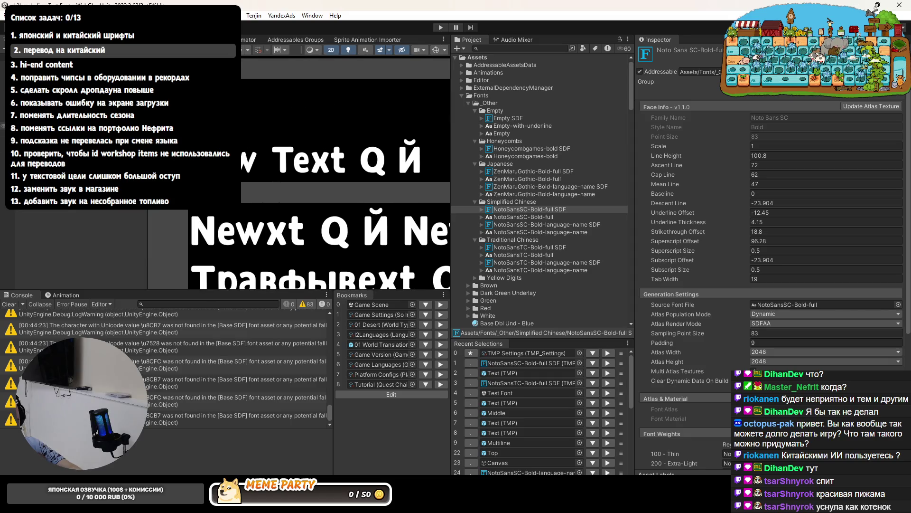
left_click(502, 373)
left_click(764, 253)
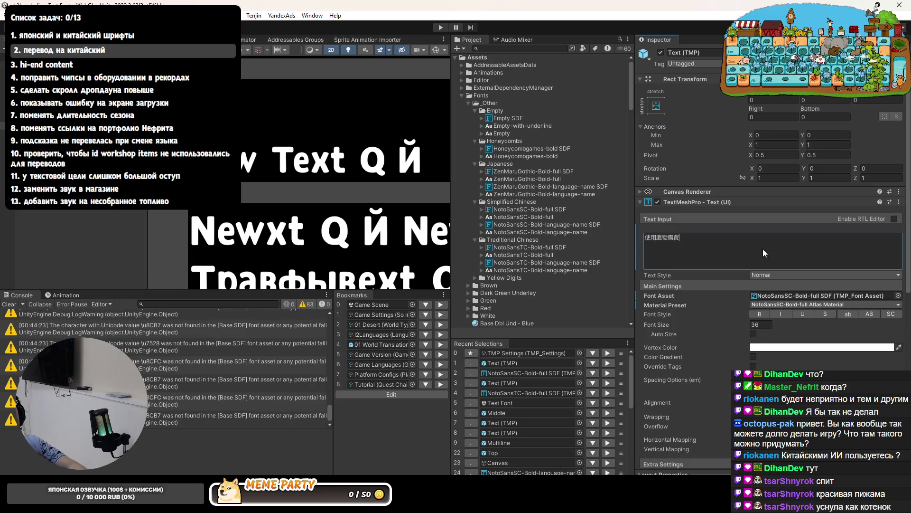
Append 'р' to the Text (TMP) test object so it reads 'New Text Q Йр'
left_click(342, 120)
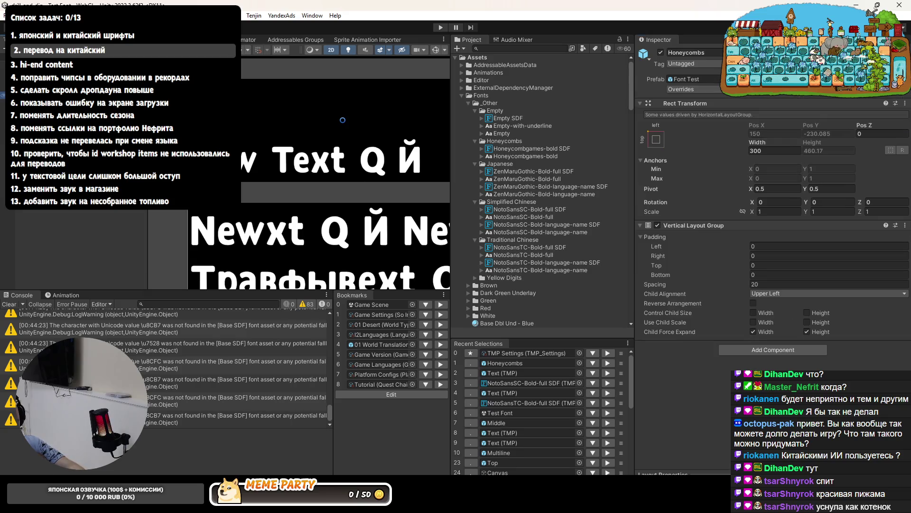
left_click(342, 120)
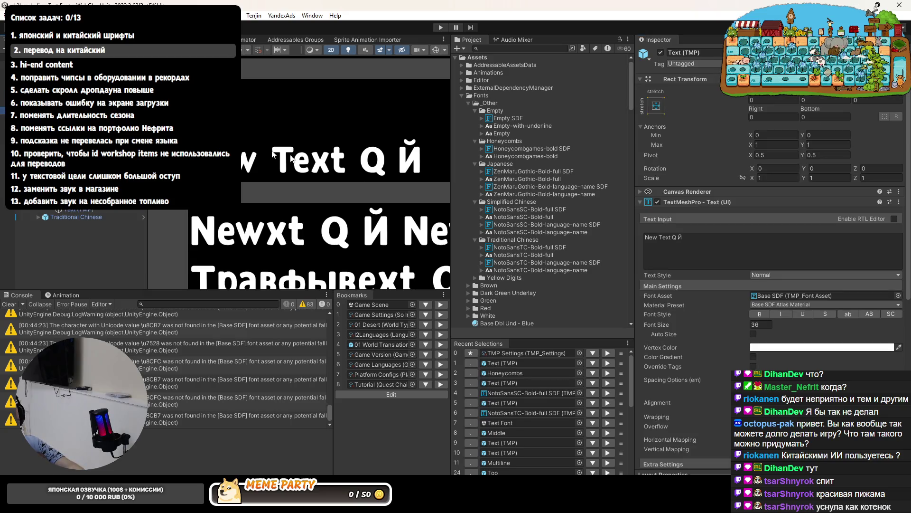
left_click(734, 247)
left_click(759, 247)
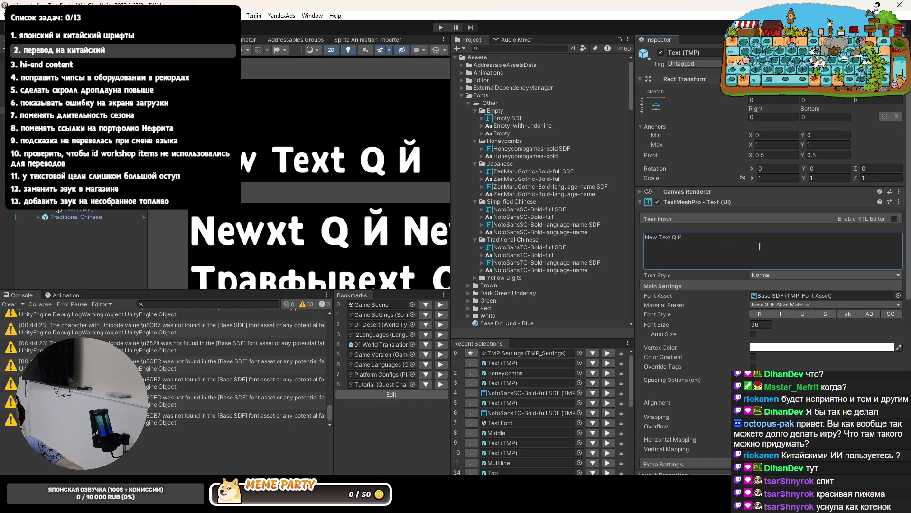
type("р")
key("Escape")
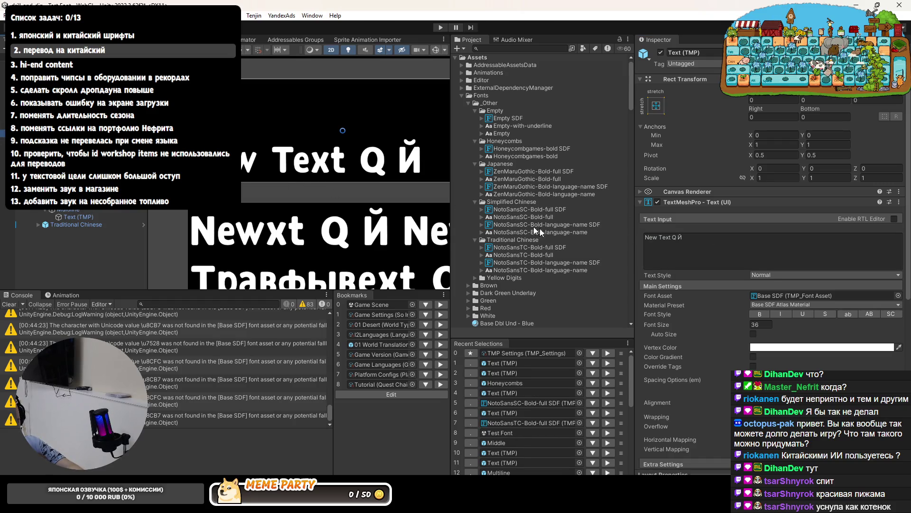
left_click(760, 247)
key("Escape")
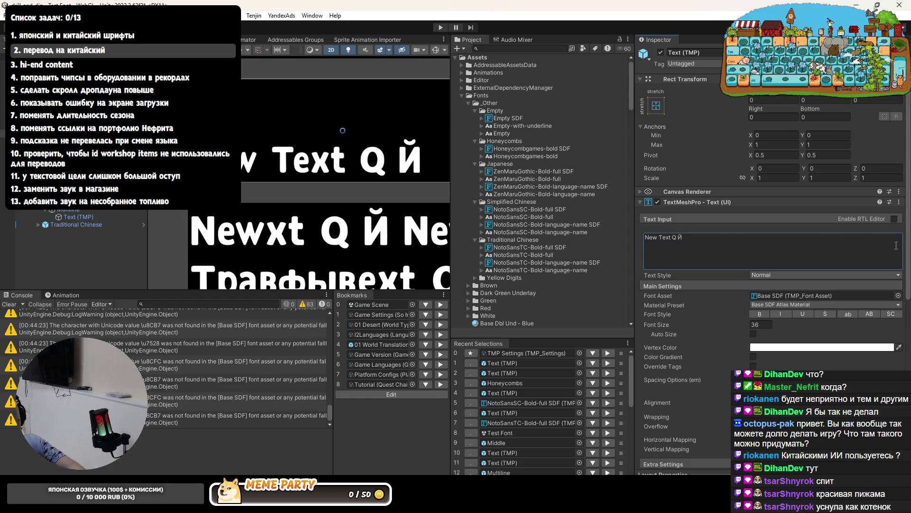
left_click(677, 235)
type("р")
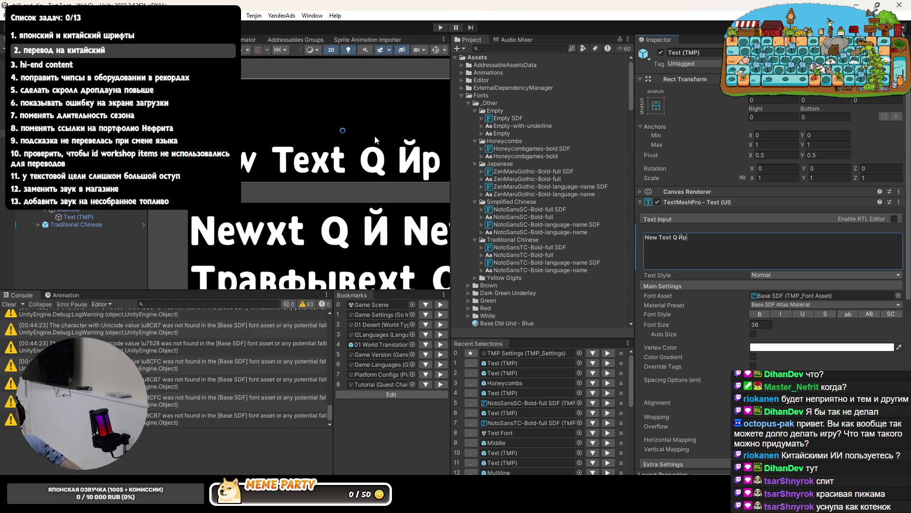
left_click_drag(400, 186, 287, 187)
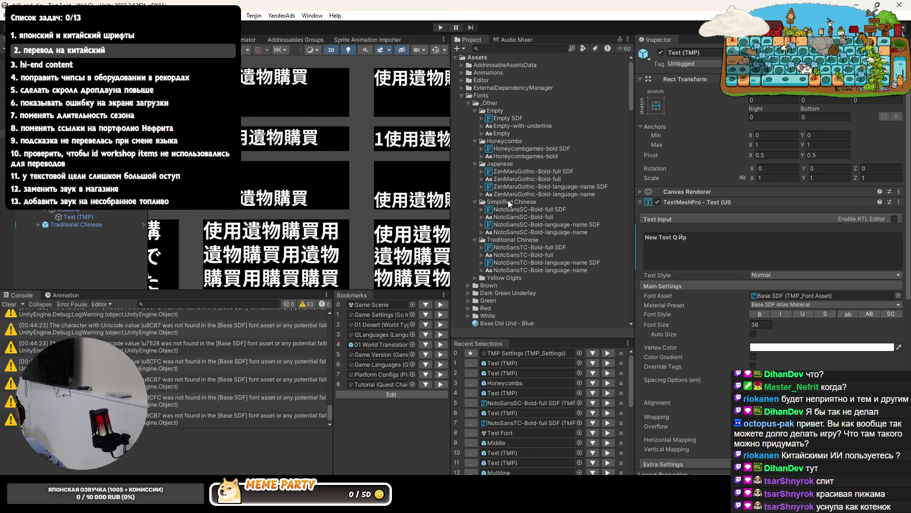
Change NotoSansSC-Bold-full SDF's Descent Line from -23.904 to -10
left_click(502, 211)
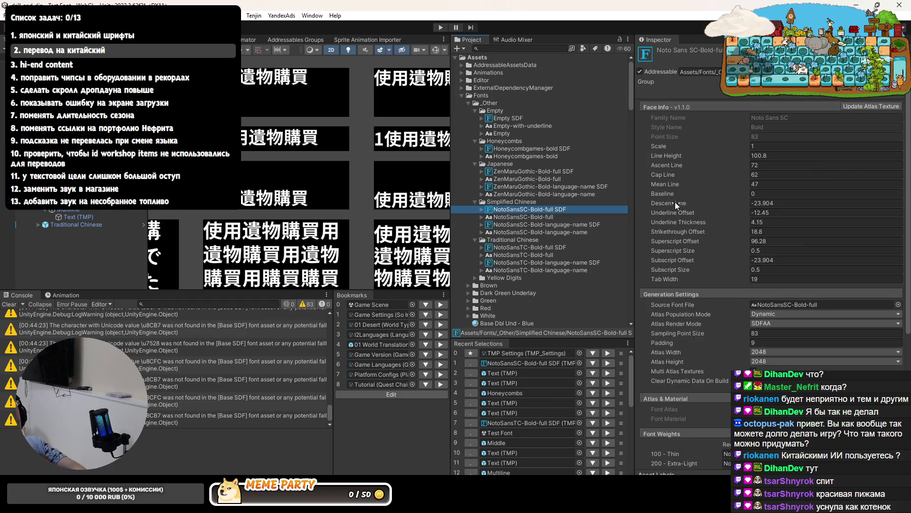
left_click_drag(673, 204, 646, 203)
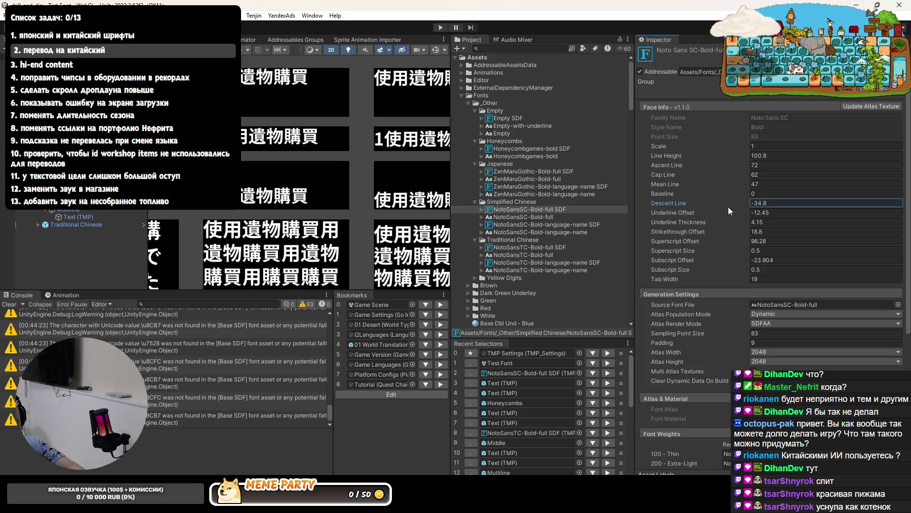
mouse_move(682, 204)
left_mouse_down()
mouse_move(712, 211)
mouse_move(688, 208)
left_mouse_up()
scroll(246, 200, "up", 3)
left_click_drag(286, 162, 301, 166)
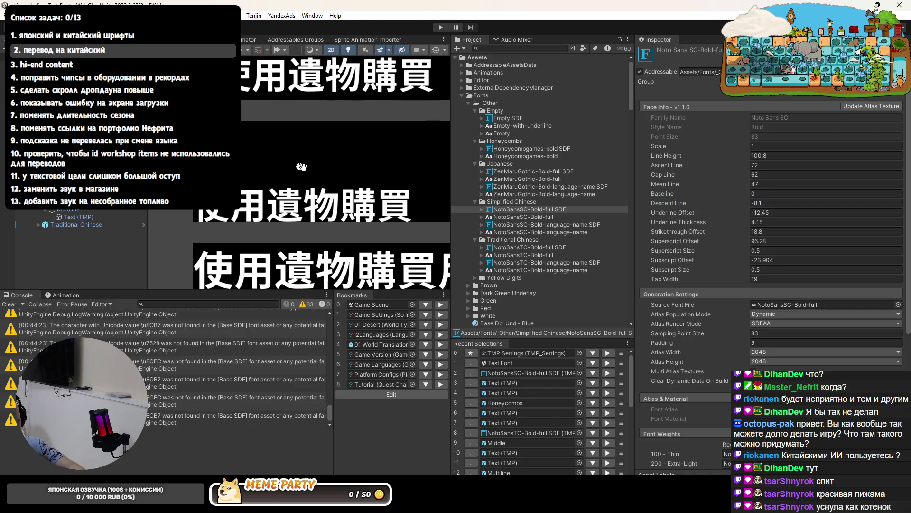
scroll(301, 166, "up", 2)
left_click(670, 204)
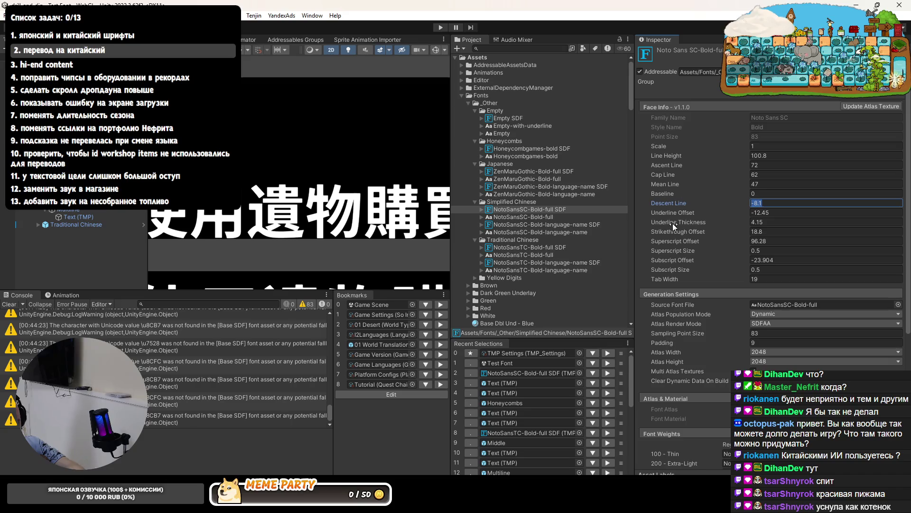
type("-10")
scroll(313, 225, "down", 3)
key("Return")
left_click_drag(315, 214, 312, 227)
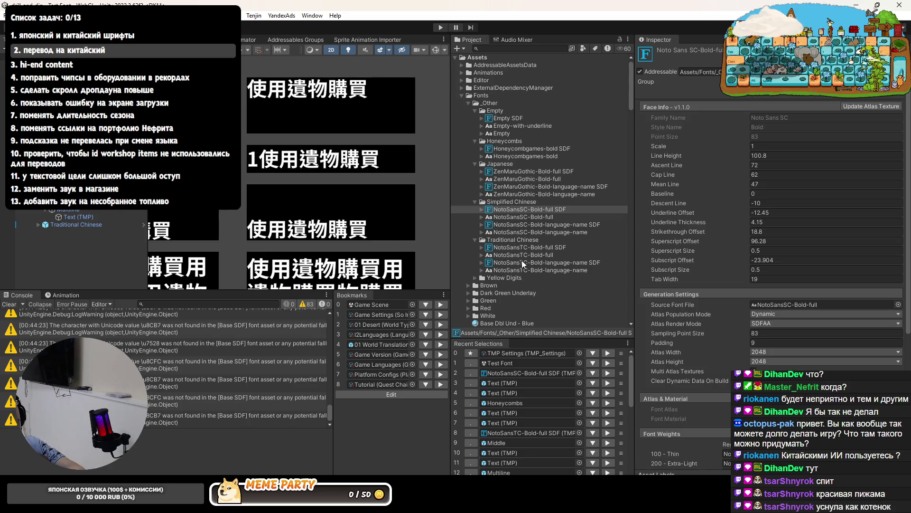
left_click(528, 248)
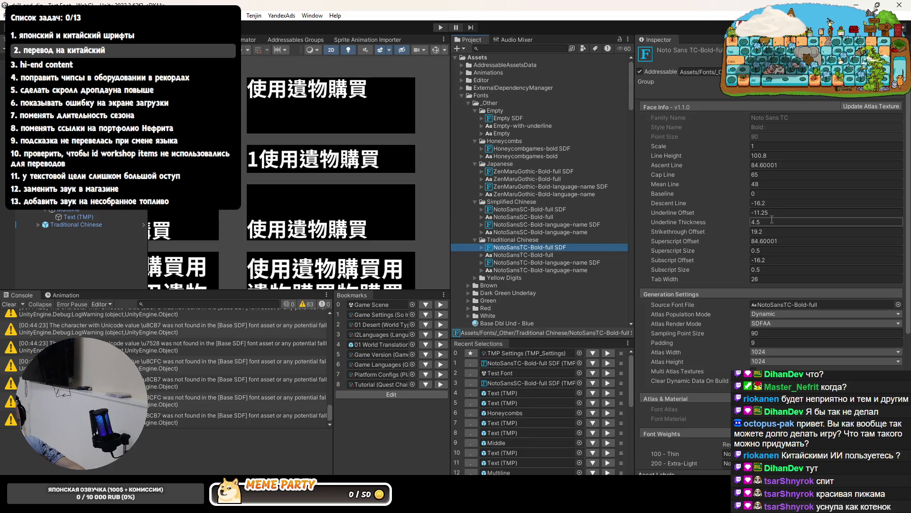
Give NotoSansTC-Bold-full SDF a Descent Line of -10 and an Ascent Line of 78
left_click(774, 203)
type("-10")
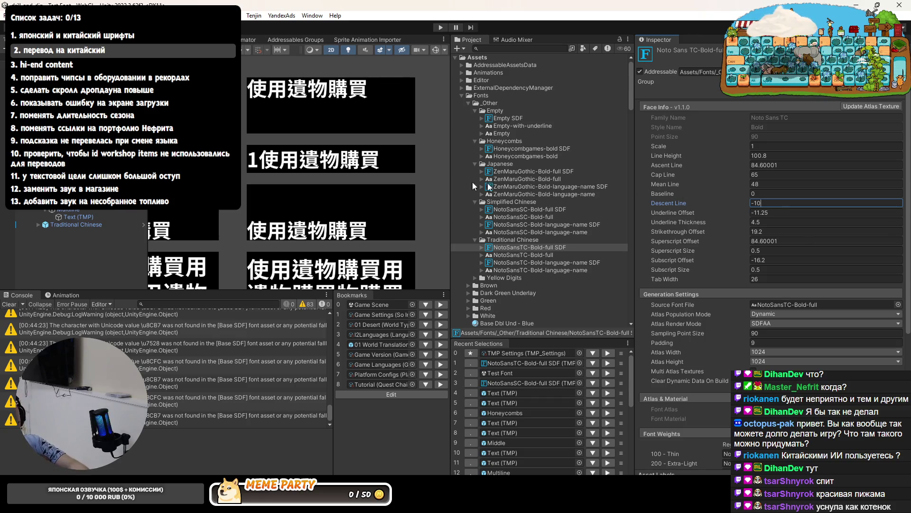
left_click_drag(300, 181, 383, 258)
scroll(383, 258, "up", 5)
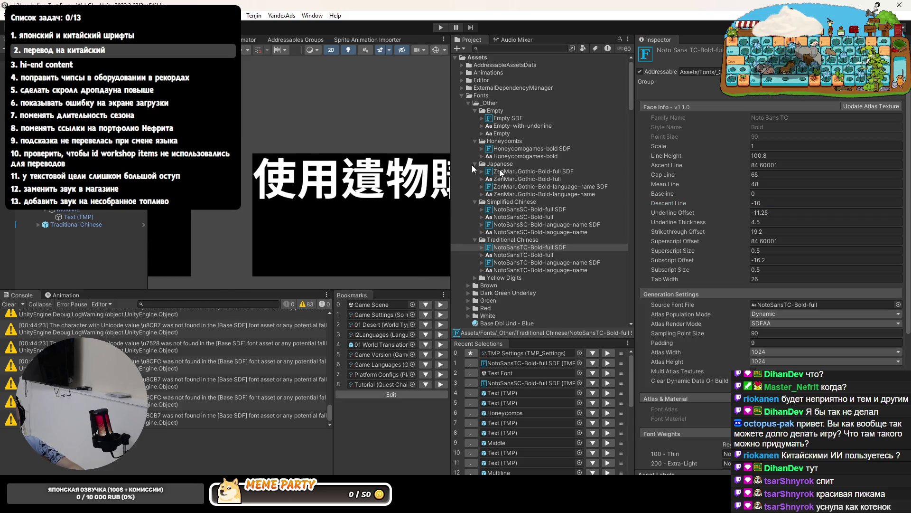
left_click(757, 165)
type("90")
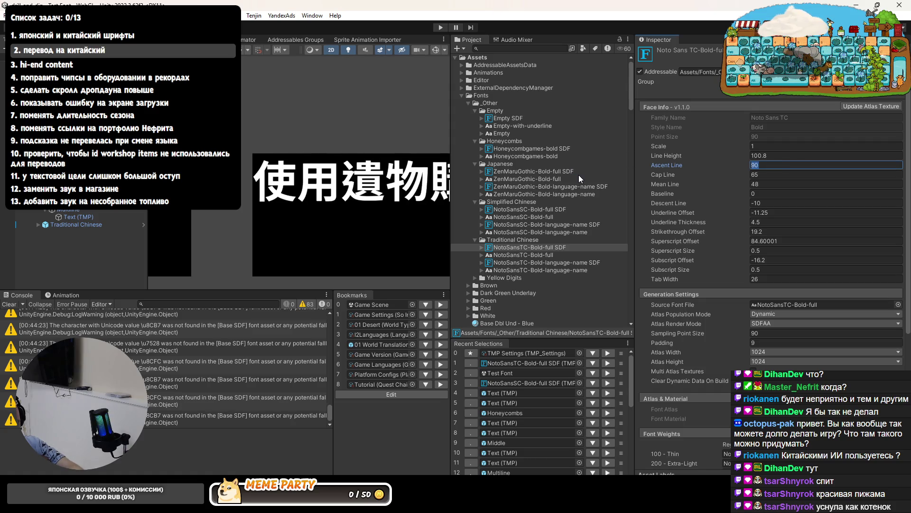
type("70")
key("BackSpace")
type("5")
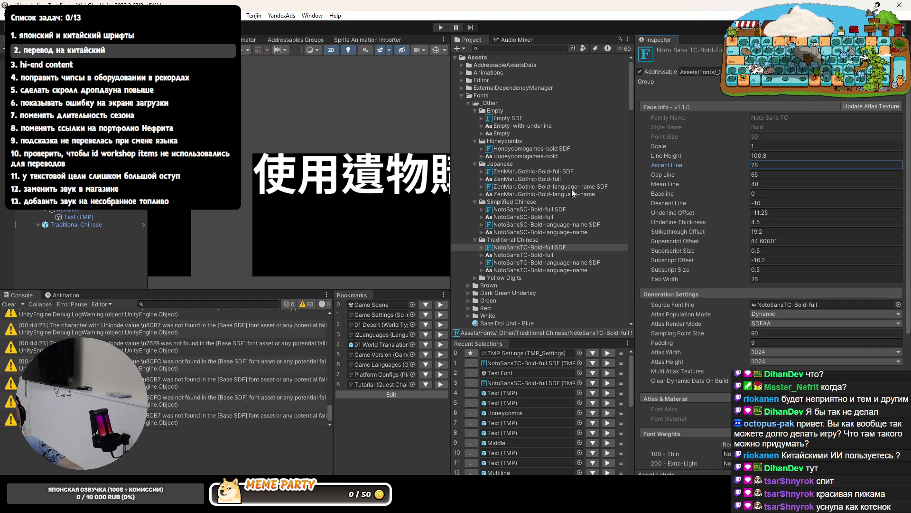
scroll(327, 191, "down", 5)
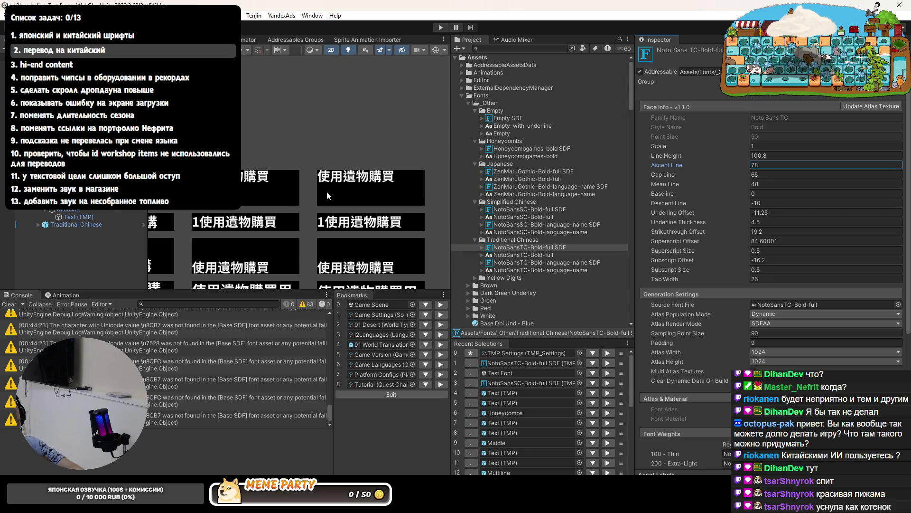
scroll(413, 189, "up", 2)
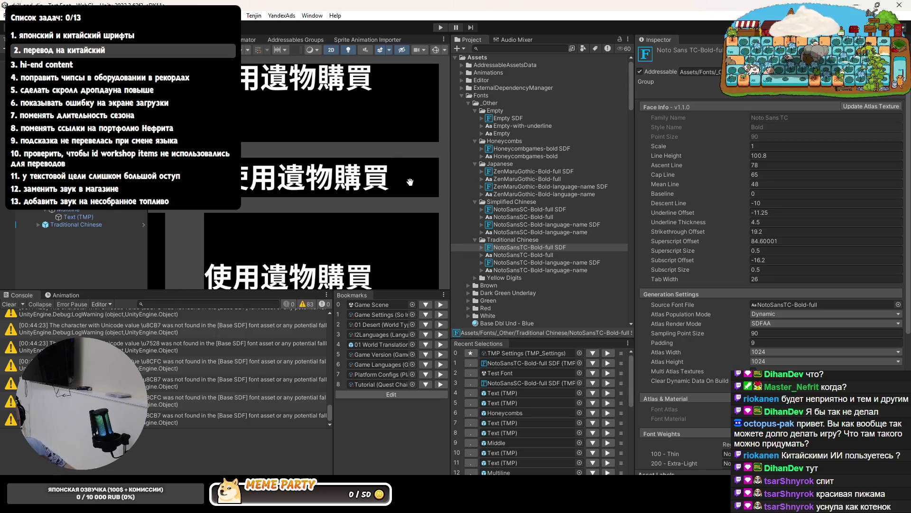
scroll(413, 189, "down", 3)
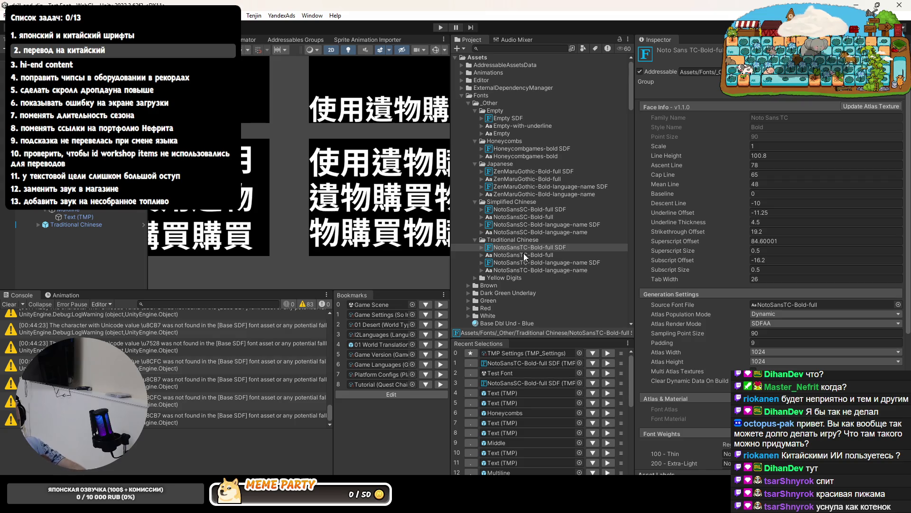
Set its Line Height to 105 and check the reflowed Chinese and Japanese text
left_click(775, 154)
type("5")
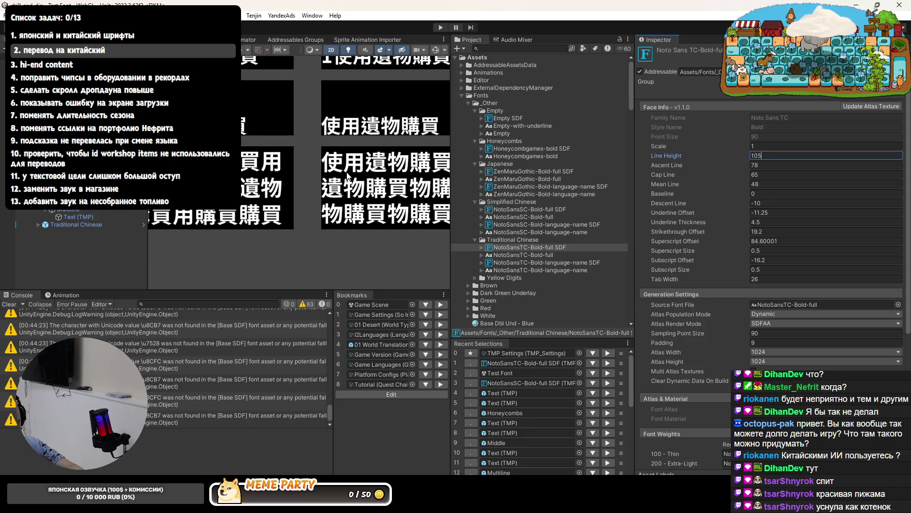
scroll(334, 166, "down", 1)
left_click_drag(309, 142, 312, 139)
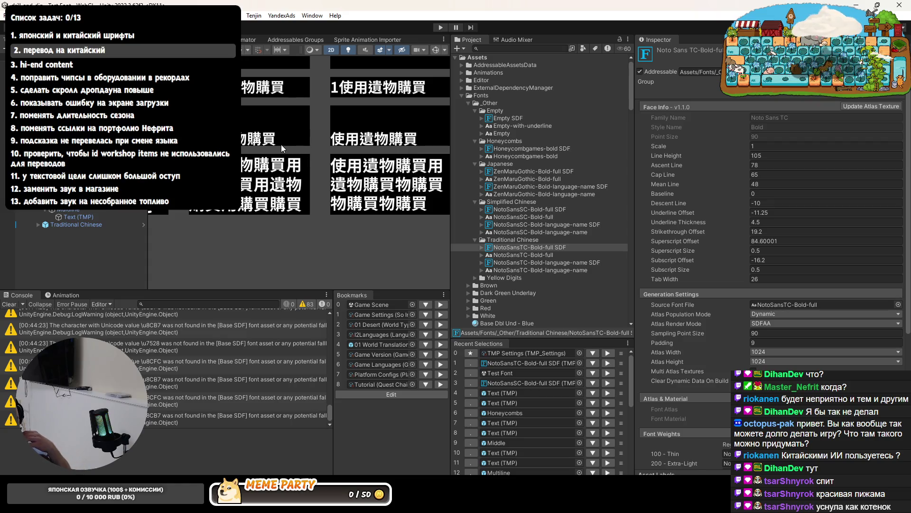
left_click_drag(281, 144, 333, 161)
scroll(391, 178, "up", 2)
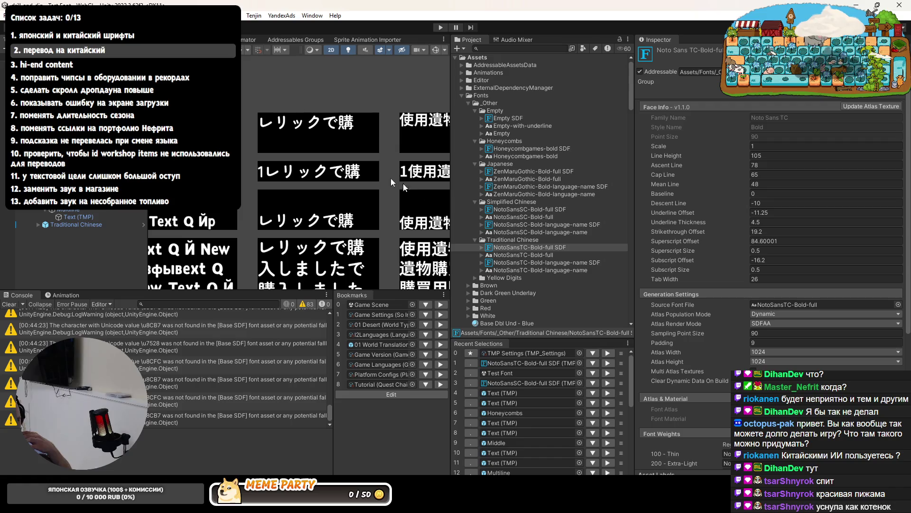
scroll(408, 121, "up", 3)
left_click(511, 172)
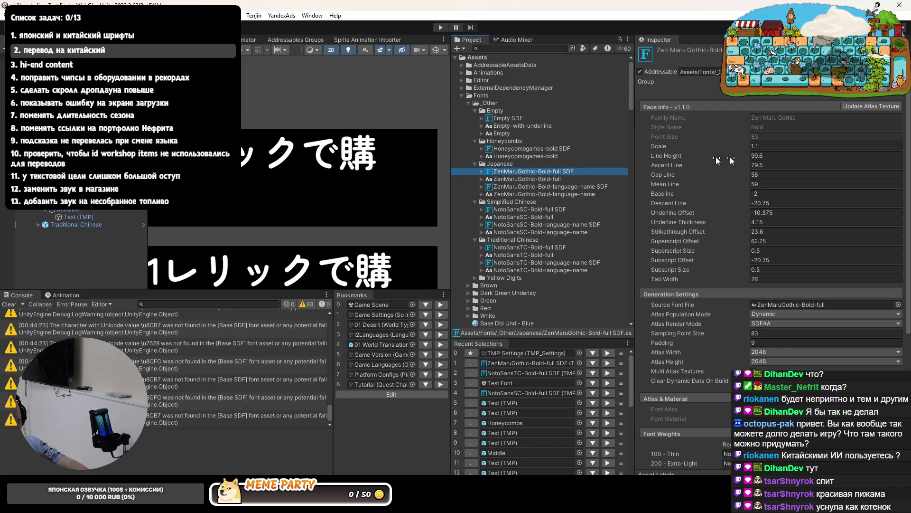
Set ZenMaruGothic-Bold-full SDF's Scale to 1
scroll(353, 179, "down", 5)
mouse_move(353, 180)
left_mouse_down()
mouse_move(391, 130)
mouse_move(278, 159)
mouse_move(311, 137)
mouse_move(459, 160)
mouse_move(330, 143)
left_mouse_up()
left_click(683, 144)
type("1")
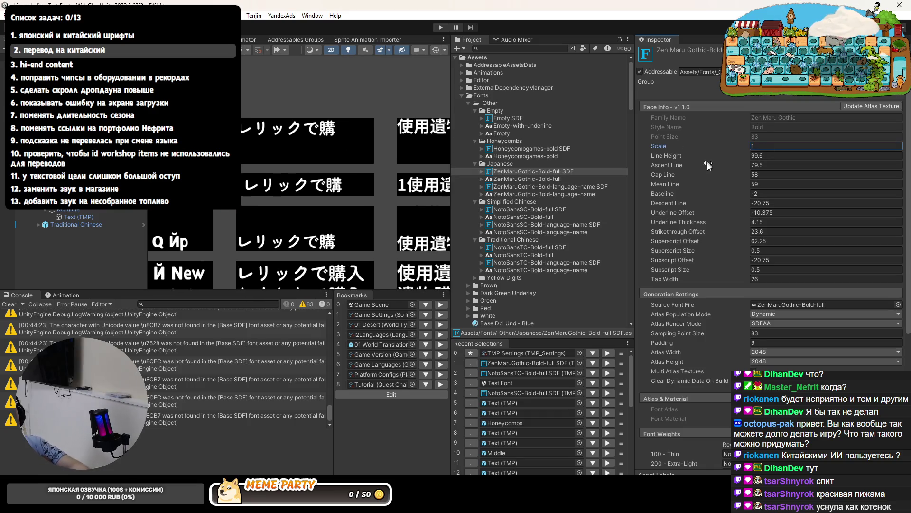
left_click_drag(270, 113, 302, 121)
scroll(337, 150, "up", 5)
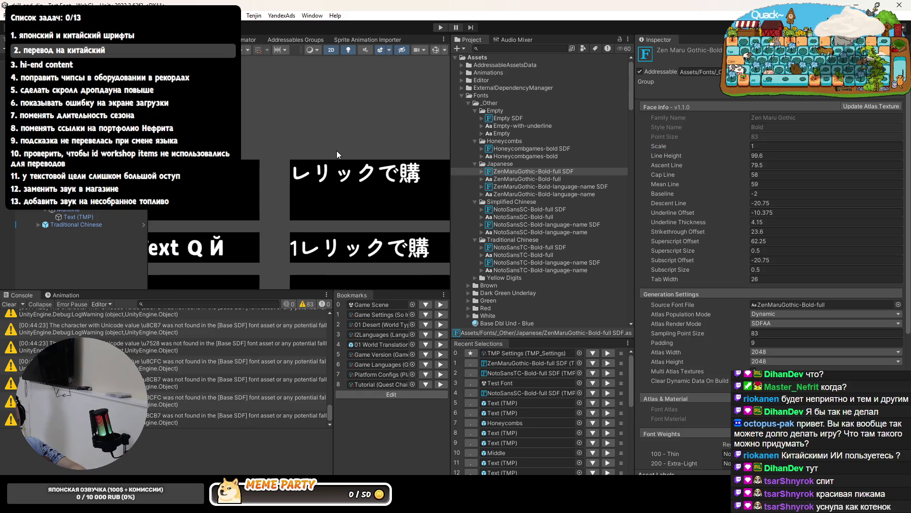
Lower its Ascent Line to 70 while checking the Japanese text
left_click(714, 155)
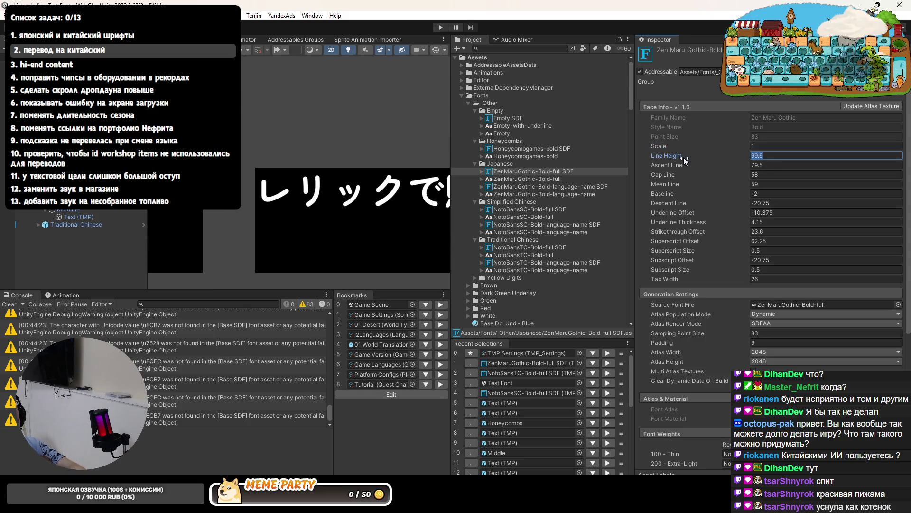
left_click(671, 164)
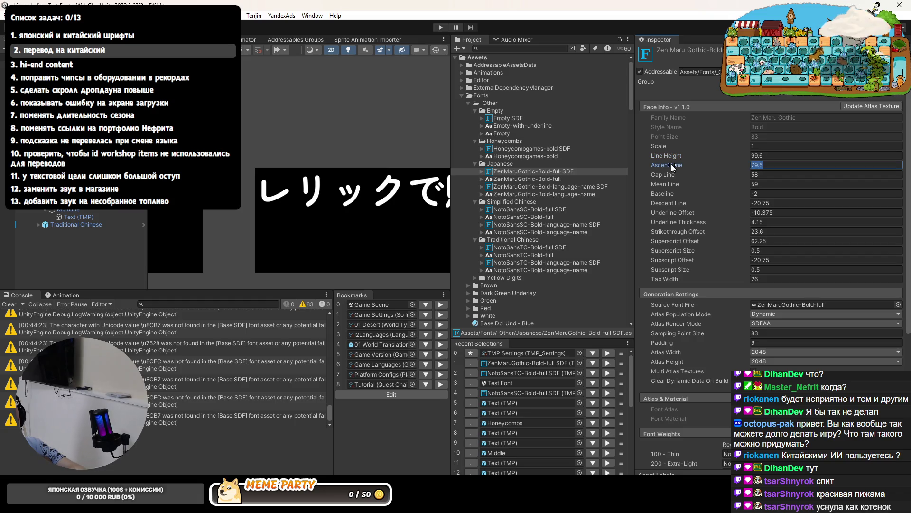
type("70")
mouse_move(671, 163)
left_mouse_down()
mouse_move(664, 170)
mouse_move(672, 168)
left_mouse_up()
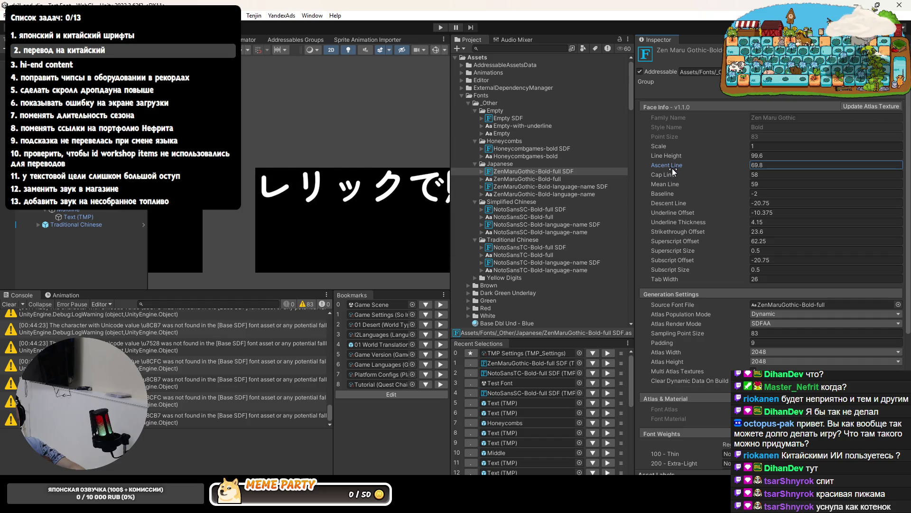
double_click(804, 166)
type("70")
mouse_move(357, 162)
left_mouse_down()
mouse_move(309, 153)
mouse_move(315, 142)
mouse_move(332, 179)
mouse_move(331, 65)
left_mouse_up()
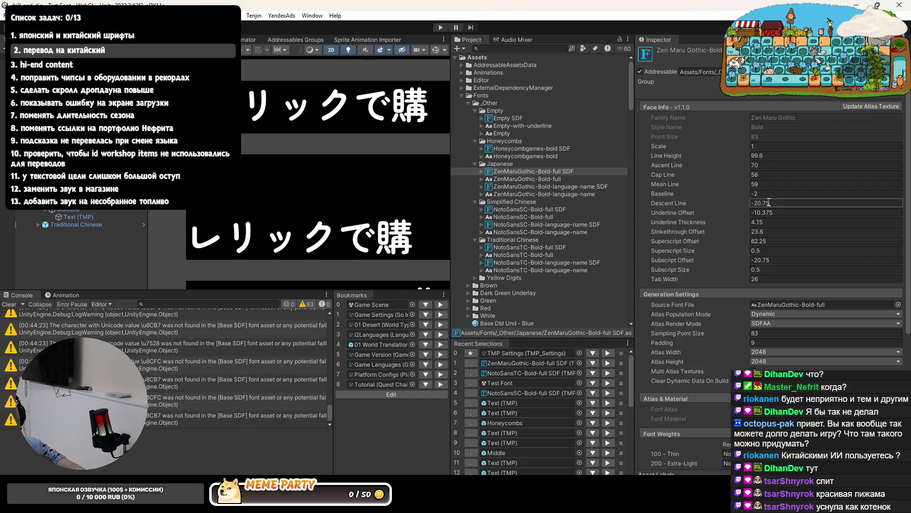
Set the Descent Line to -12
left_click_drag(719, 206, 737, 202)
left_click(784, 203)
type("-10")
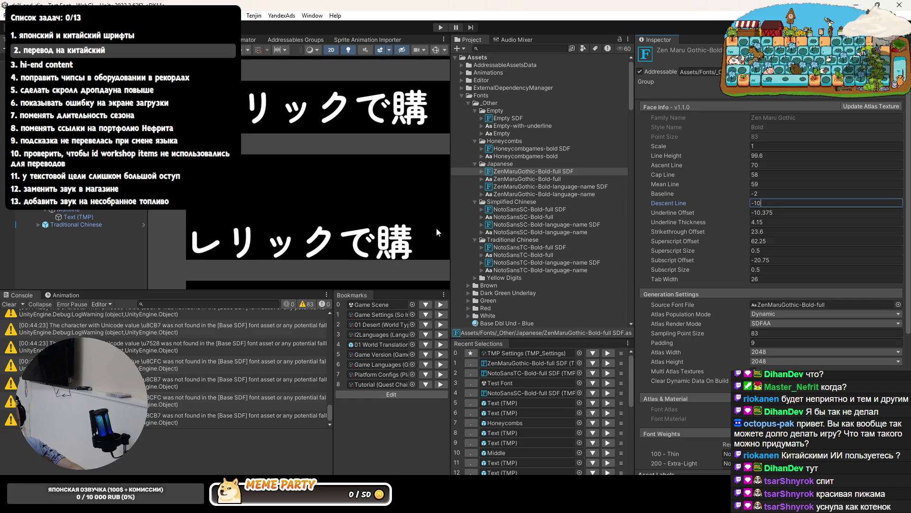
key("BackSpace")
type("2")
key("Return")
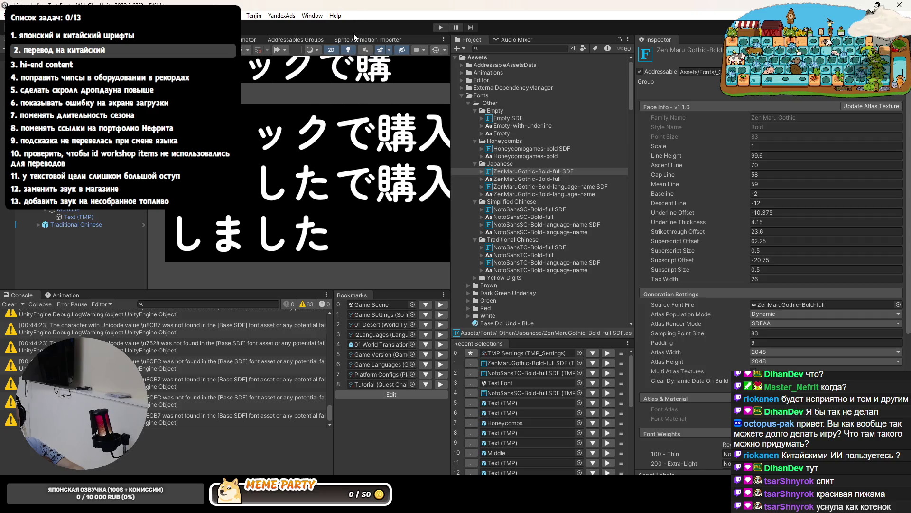
Set the Baseline to 0 and review the text previews
scroll(295, 132, "down", 2)
scroll(278, 132, "down", 2)
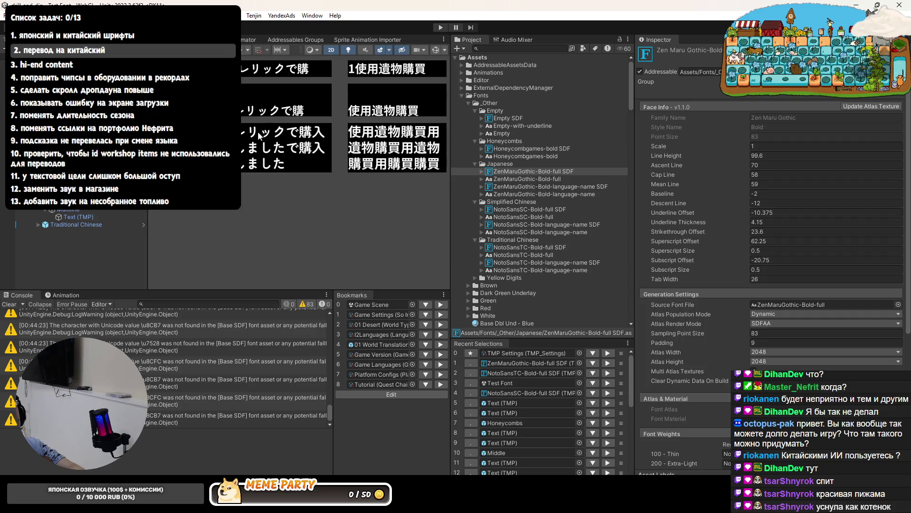
left_click_drag(254, 136, 323, 164)
left_click_drag(322, 167, 321, 193)
scroll(301, 112, "up", 5)
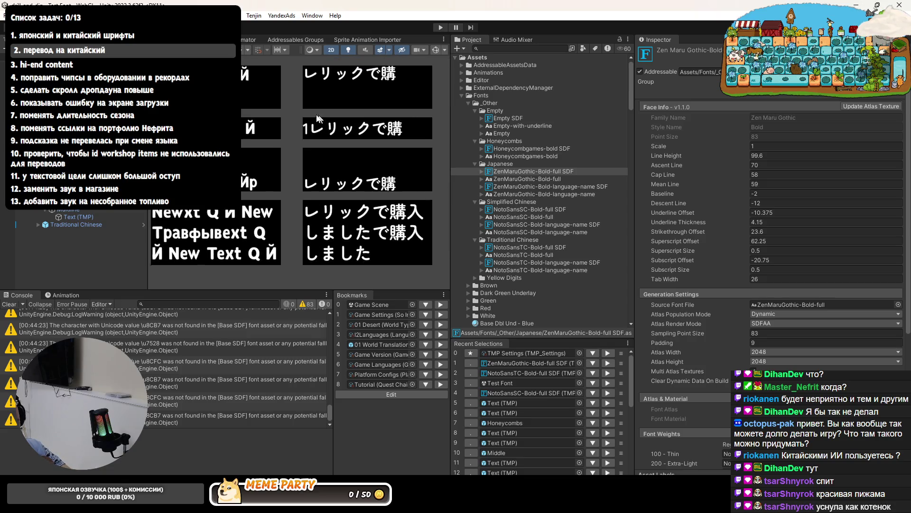
left_click_drag(316, 160, 382, 164)
left_click(660, 194)
type("0")
left_click_drag(446, 98, 428, 100)
scroll(427, 97, "up", 3)
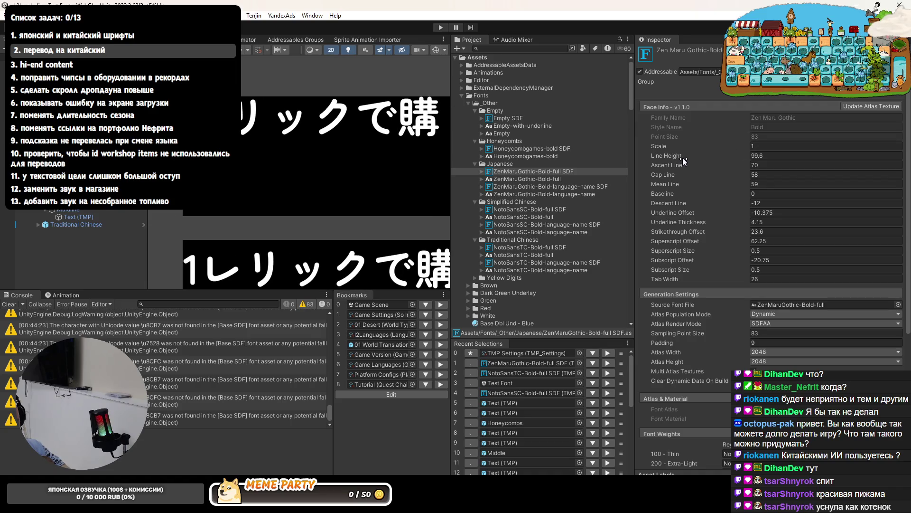
Raise the Ascent Line to 72.5
left_click_drag(680, 164, 711, 164)
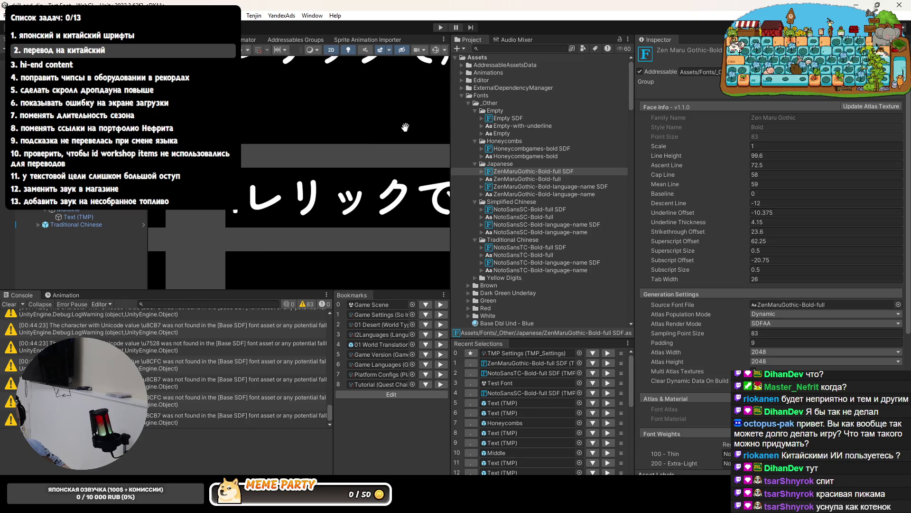
scroll(409, 135, "down", 3)
scroll(375, 147, "down", 3)
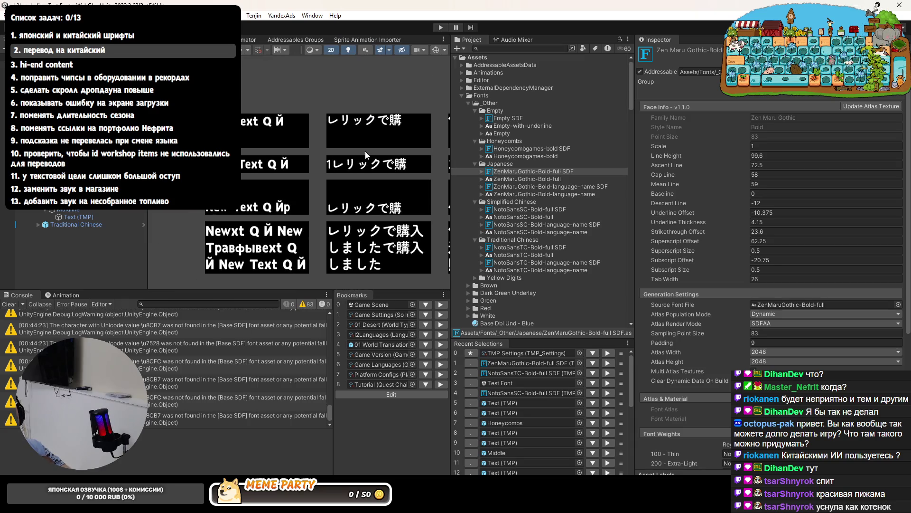
left_click_drag(344, 149, 286, 148)
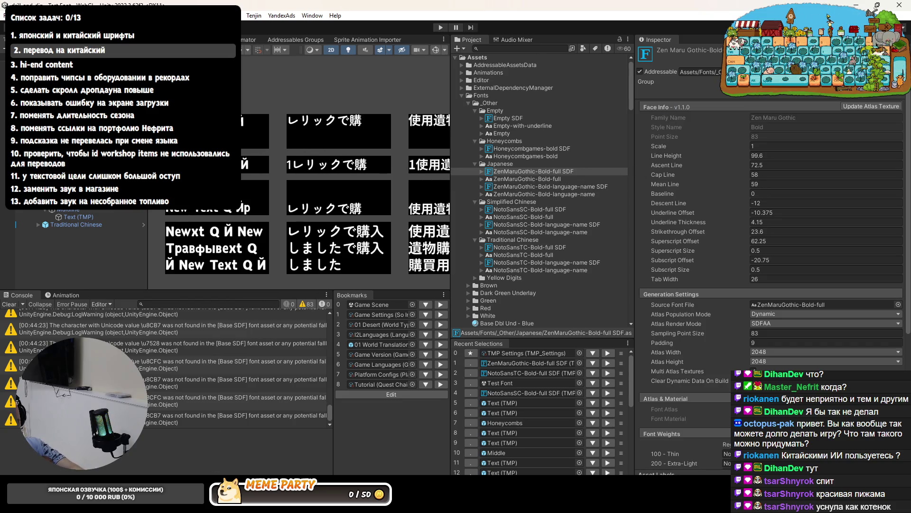
key("alt+Tab")
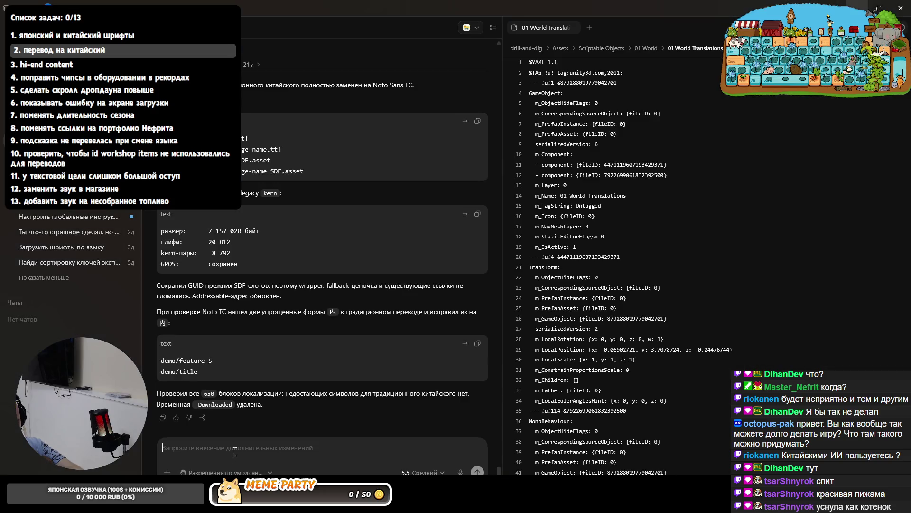
Ask Codex to copy face info from the full SDF fonts onto the language-name fonts
type("ско")
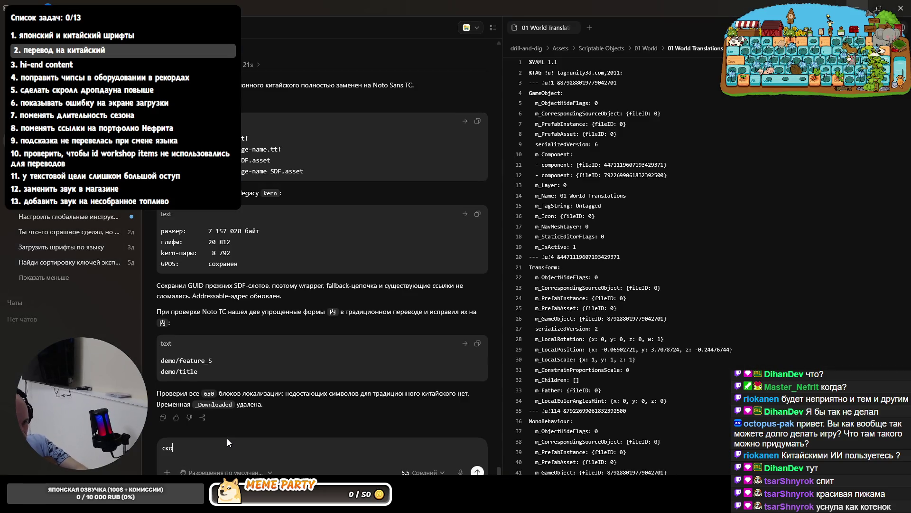
type("пируй face info с full шр")
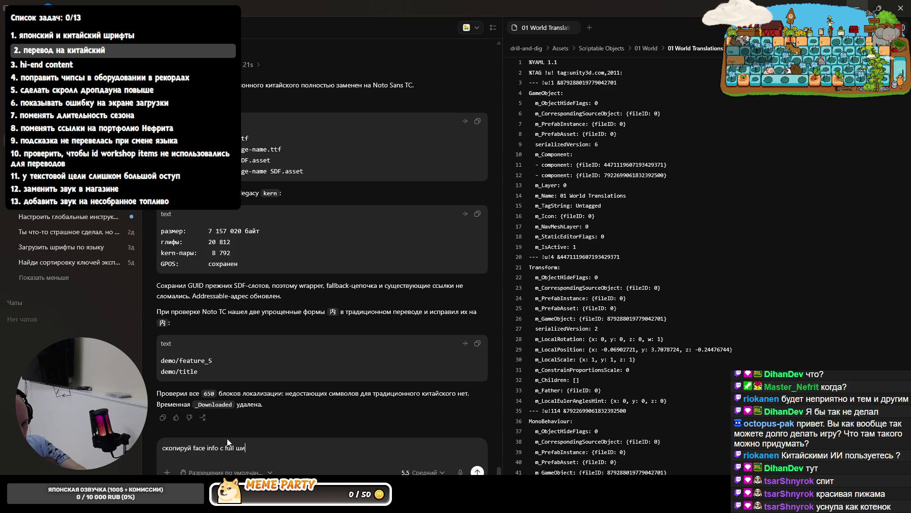
type("ифтов на ")
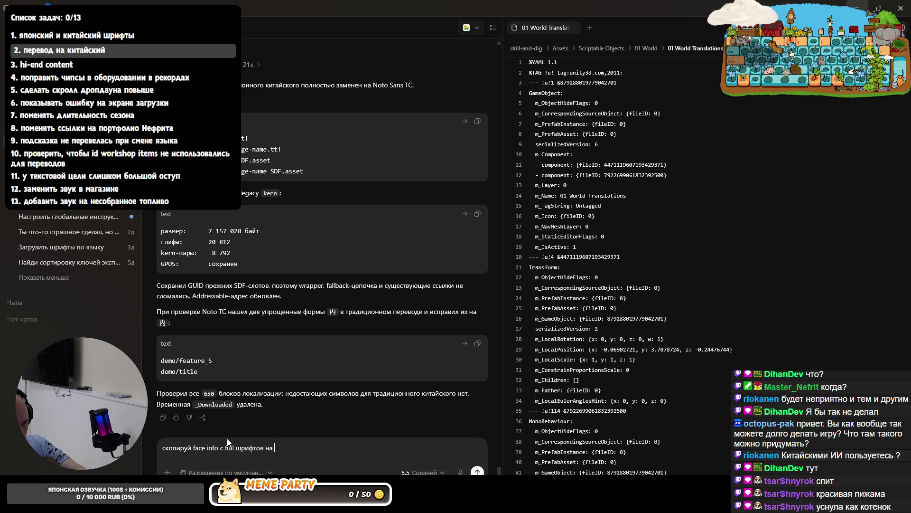
type("la")
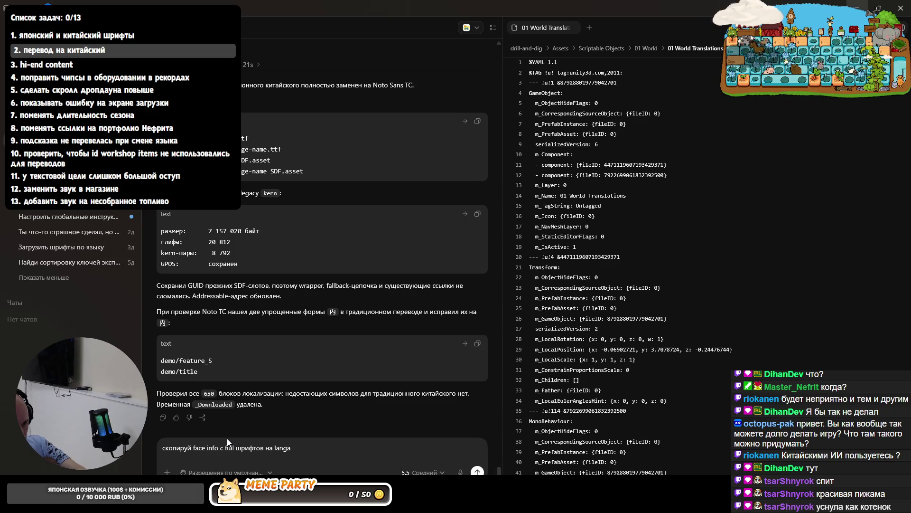
type("nguage name шри")
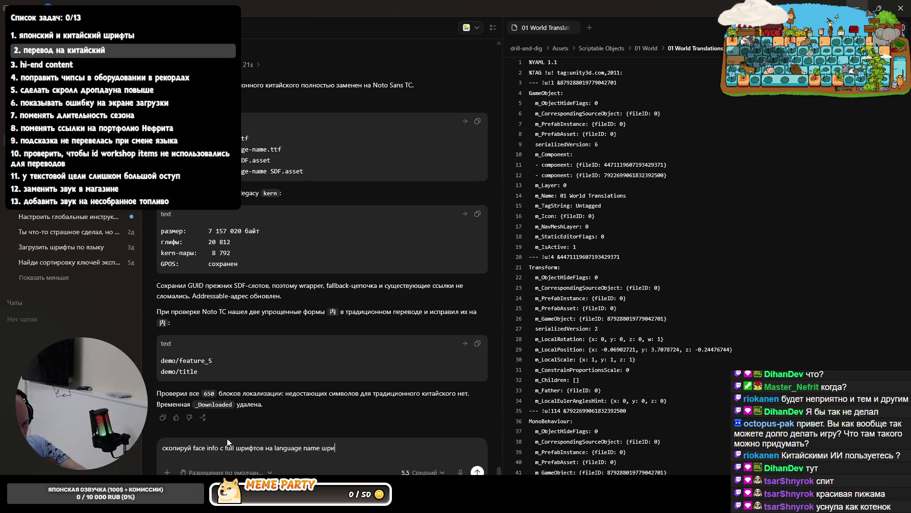
type("фты")
key("Return")
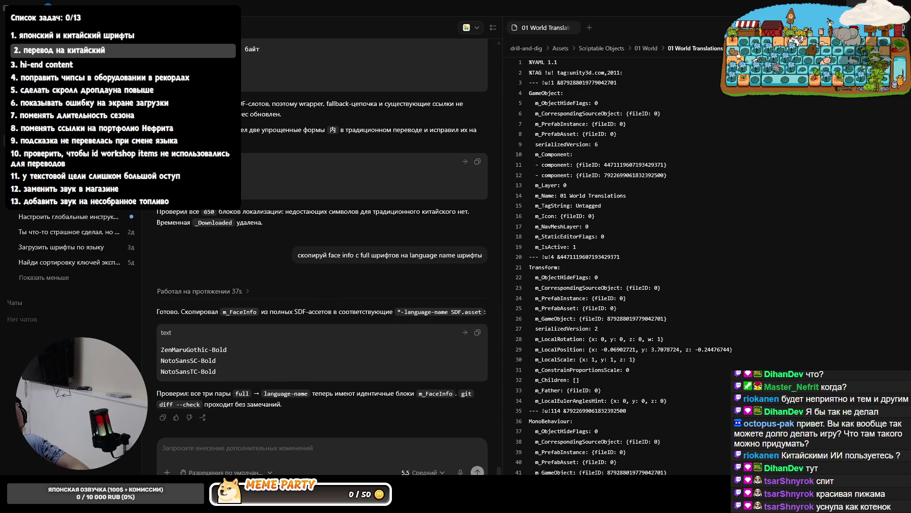
key("alt+Tab")
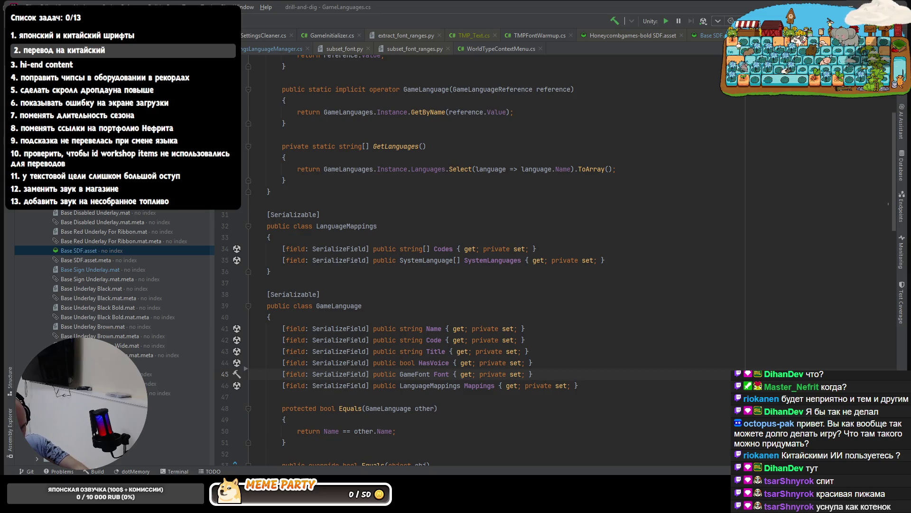
Compare the ZenMaruGothic language-name and full SDF assets, then enter Play mode
key("alt+Tab")
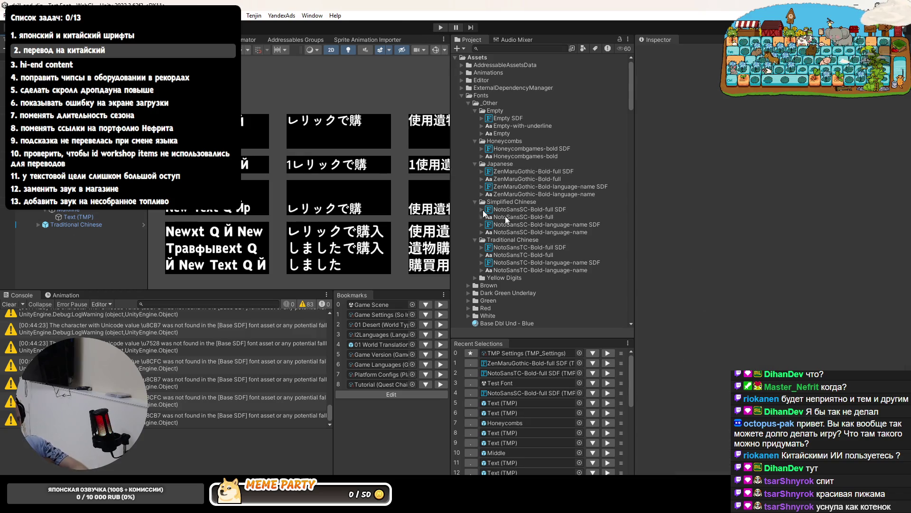
left_click(560, 186)
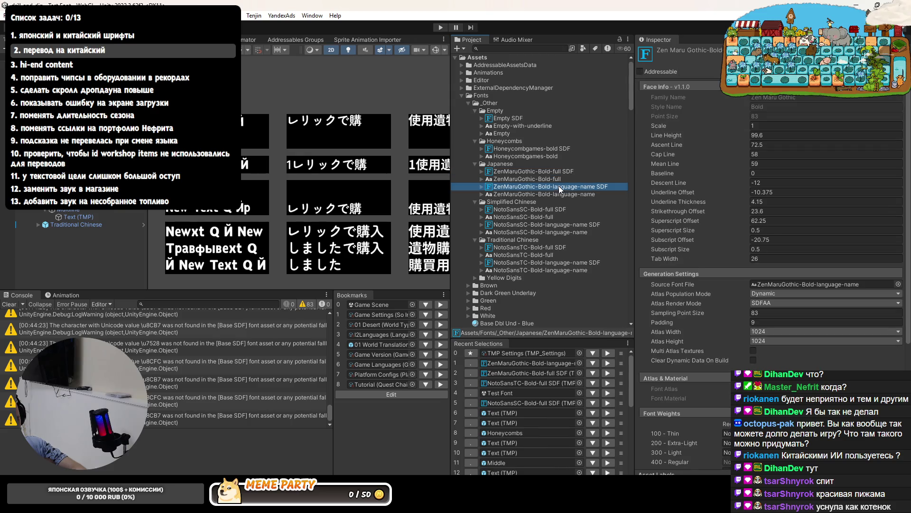
left_click(550, 172)
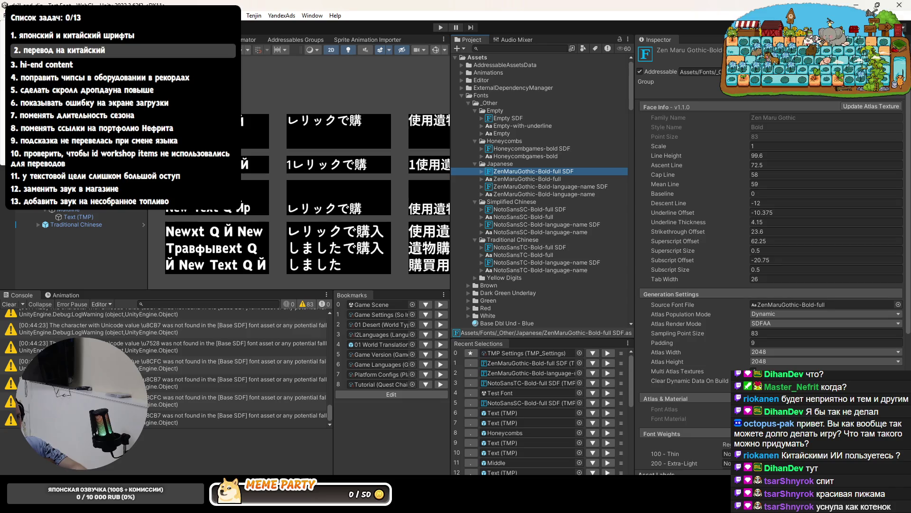
left_click(439, 27)
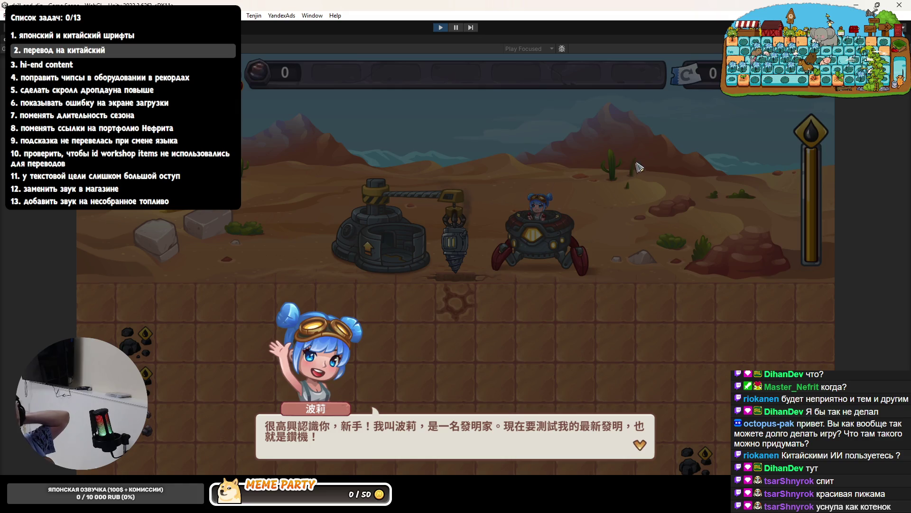
Advance through the Traditional Chinese intro dialogue until the 0/3 rock objective appears
key("XF86AudioLowerVolume")
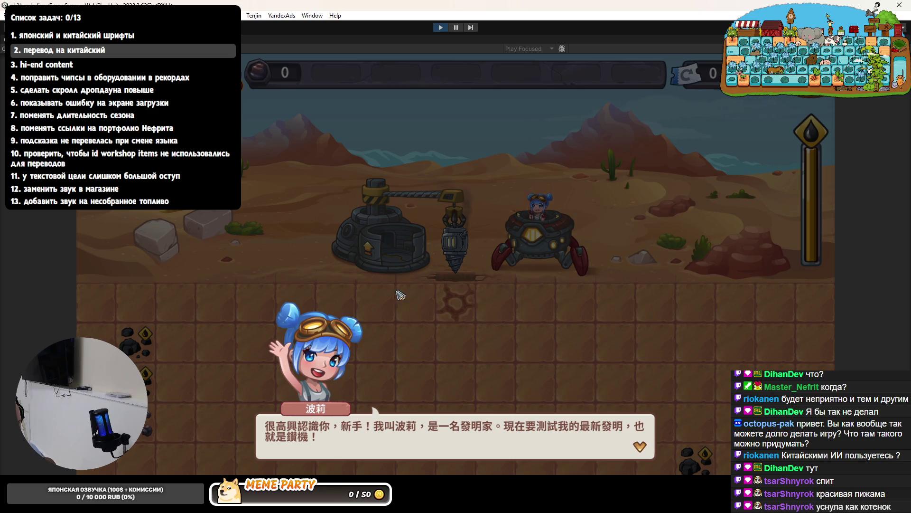
left_click(625, 274)
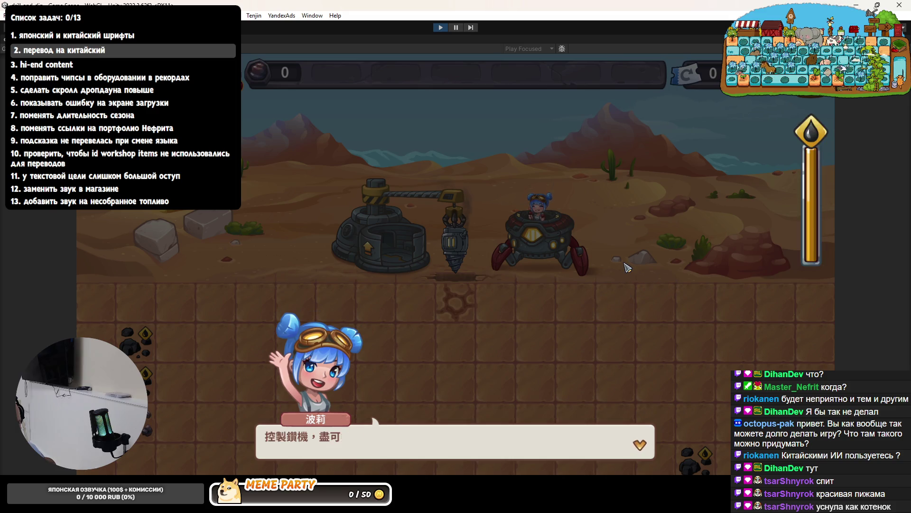
left_click(627, 268)
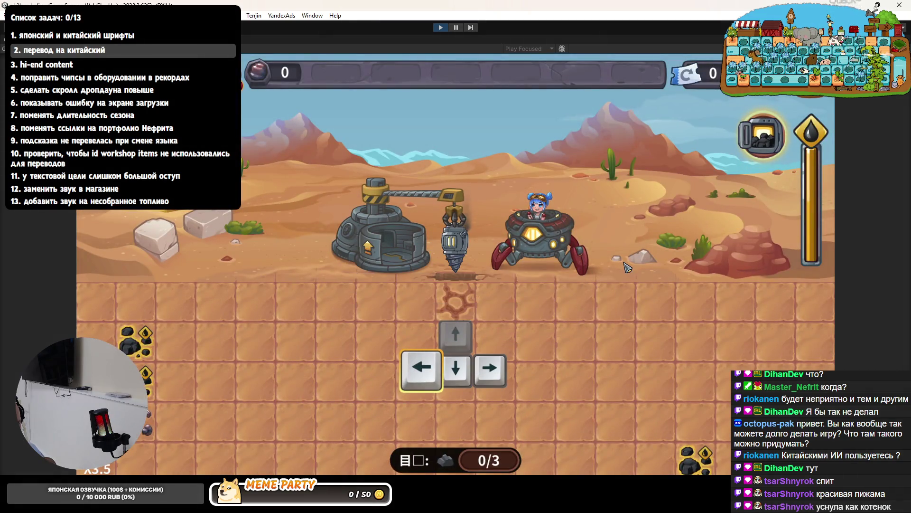
Stop Play mode and compare the Japanese and Chinese font assets, ending on NotoSansTC-Bold-full SDF
left_click(441, 27)
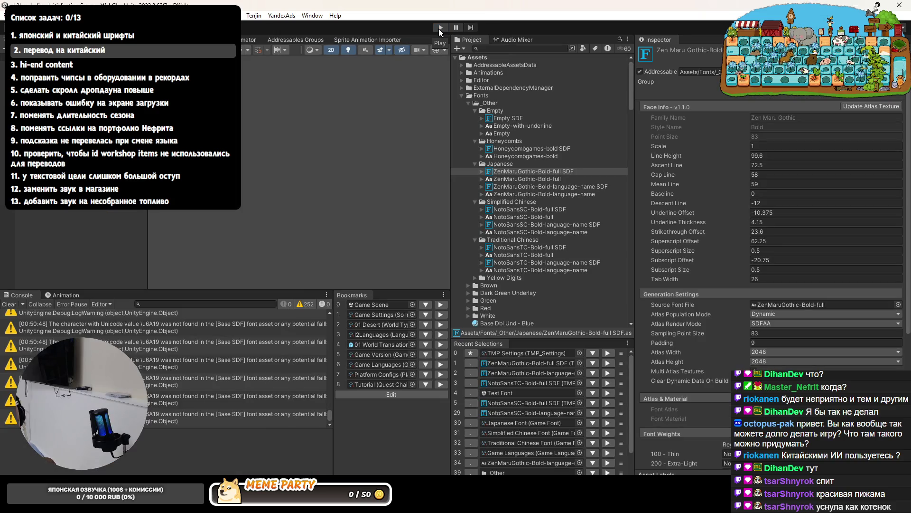
left_click(563, 187)
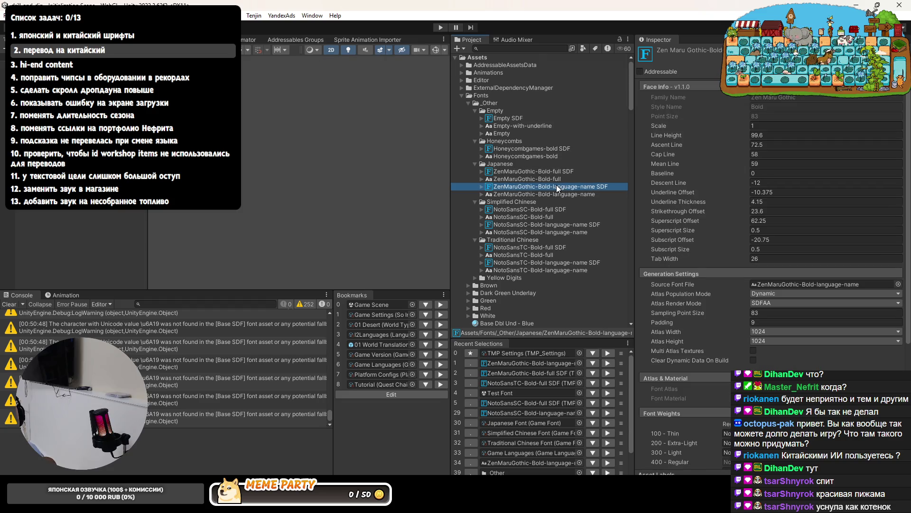
left_click(556, 209)
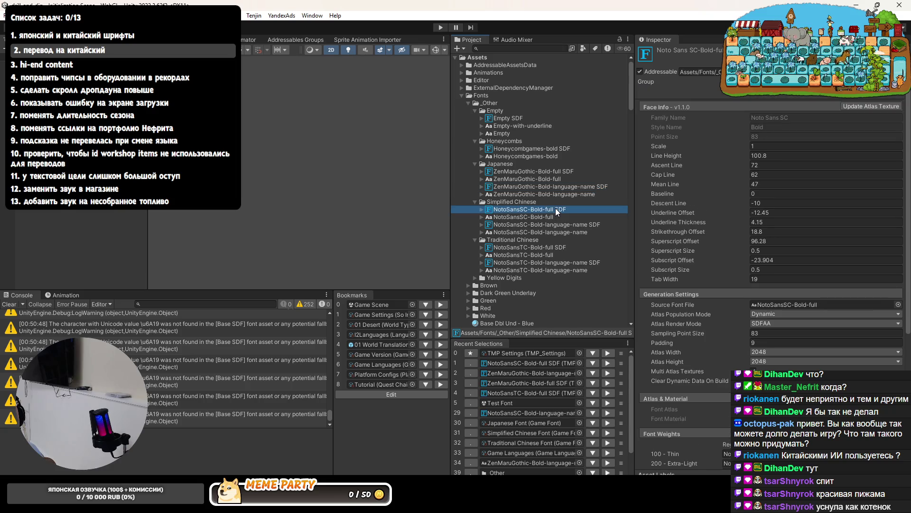
left_click(551, 246)
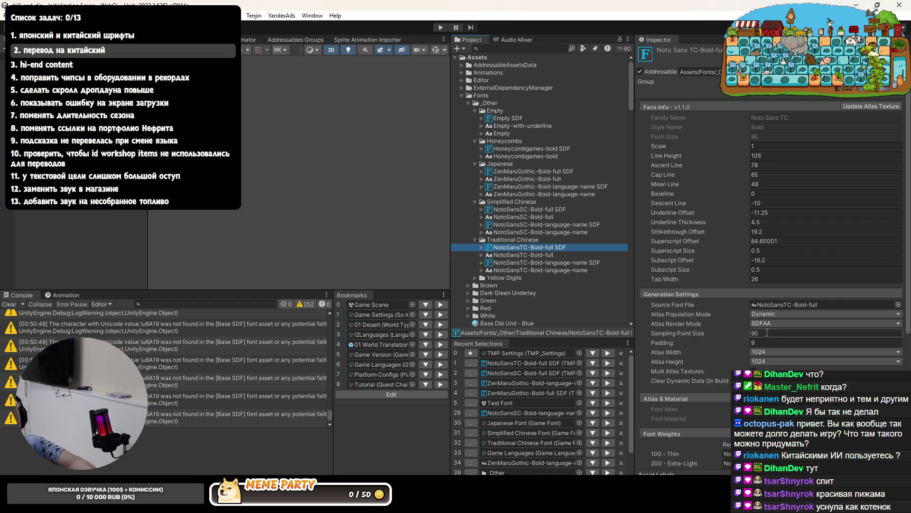
Apply Sampling Point Size 83 with a 2048×2048 atlas, then restart Play mode
left_click(767, 332)
type("83")
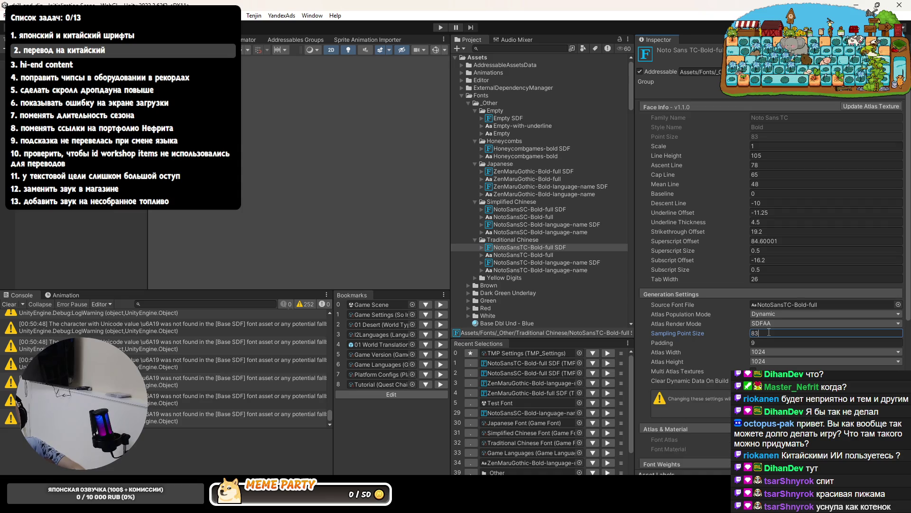
left_click(769, 351)
left_click(776, 369)
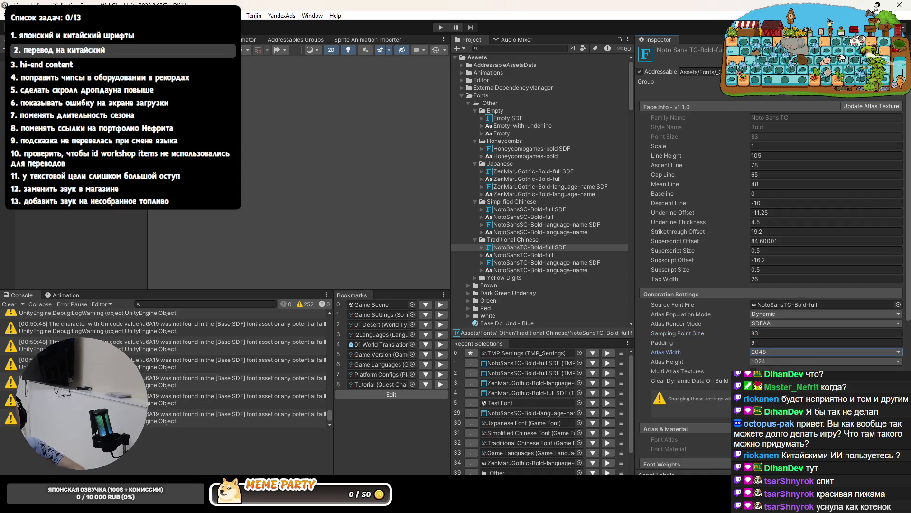
left_click(769, 361)
left_click(754, 370)
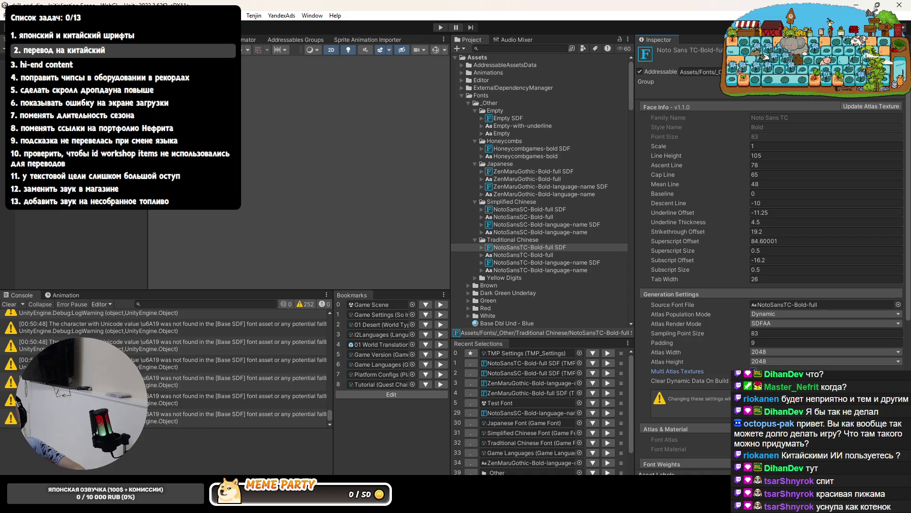
left_click(848, 403)
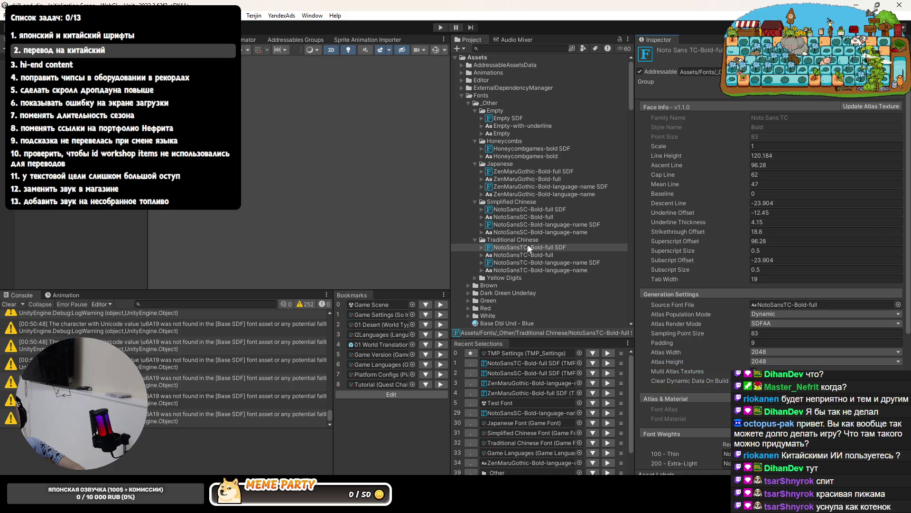
left_click(558, 211)
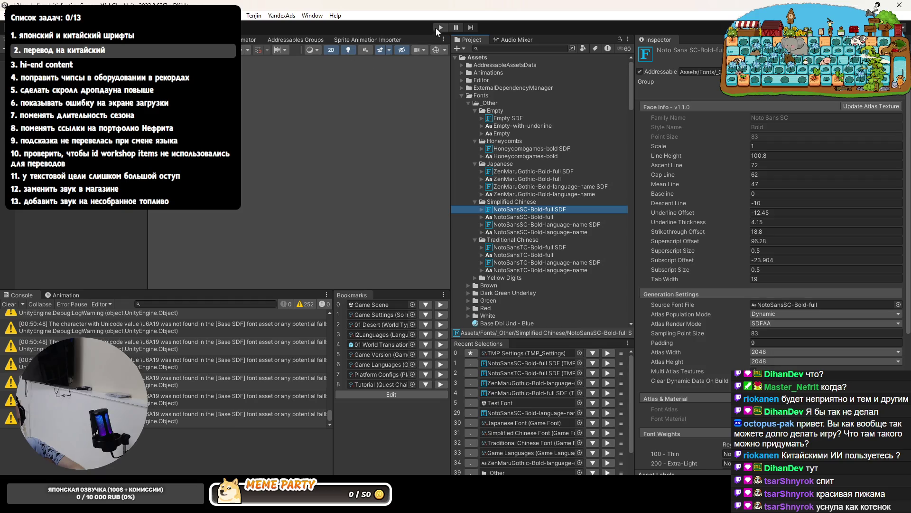
left_click(440, 27)
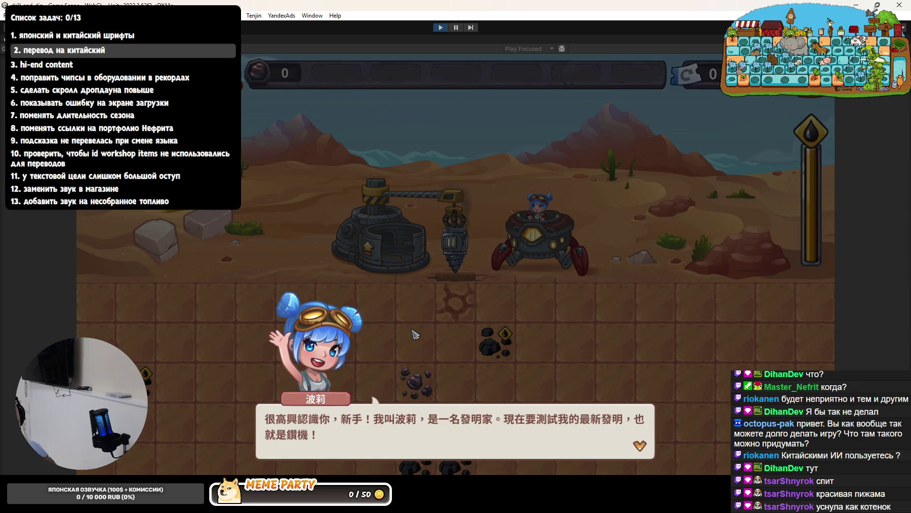
Finish the Chinese tutorial dialogue and open the game's pause menu with Escape
left_click(414, 335)
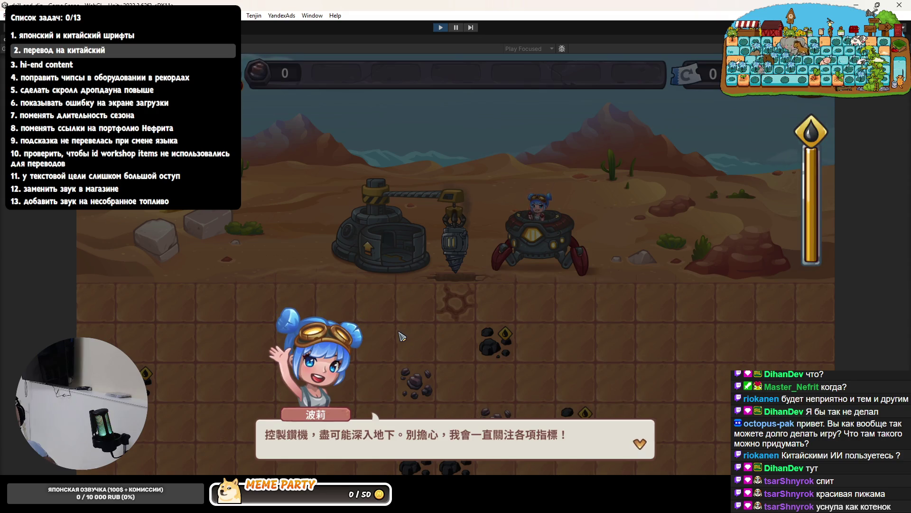
left_click(402, 336)
key("Escape")
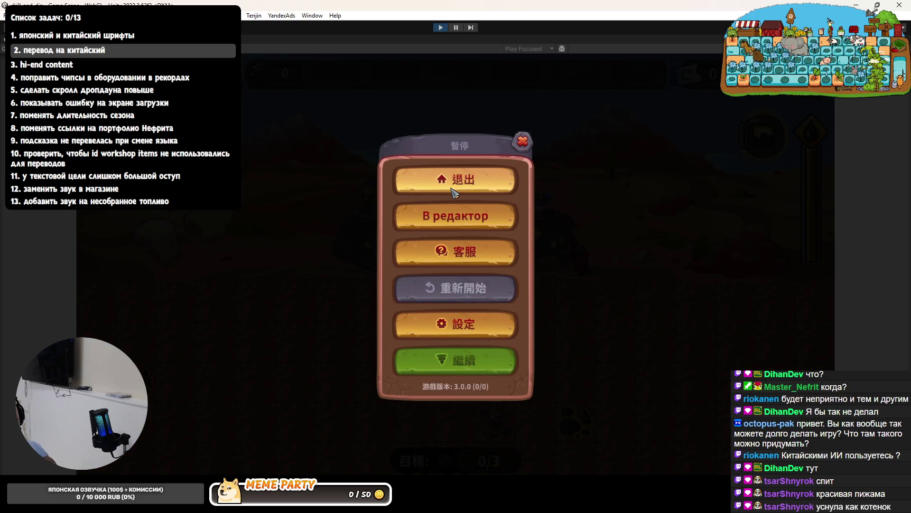
In the running game's language settings, scroll the text-language list to its end
left_click(456, 324)
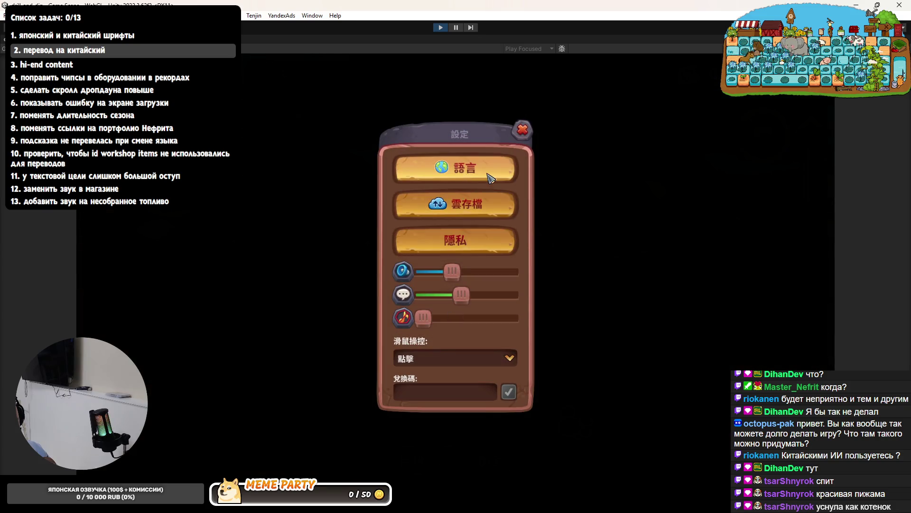
left_click(456, 172)
left_click(441, 279)
left_click(444, 268)
left_click(448, 235)
scroll(446, 279, "down", 2)
scroll(444, 282, "down", 2)
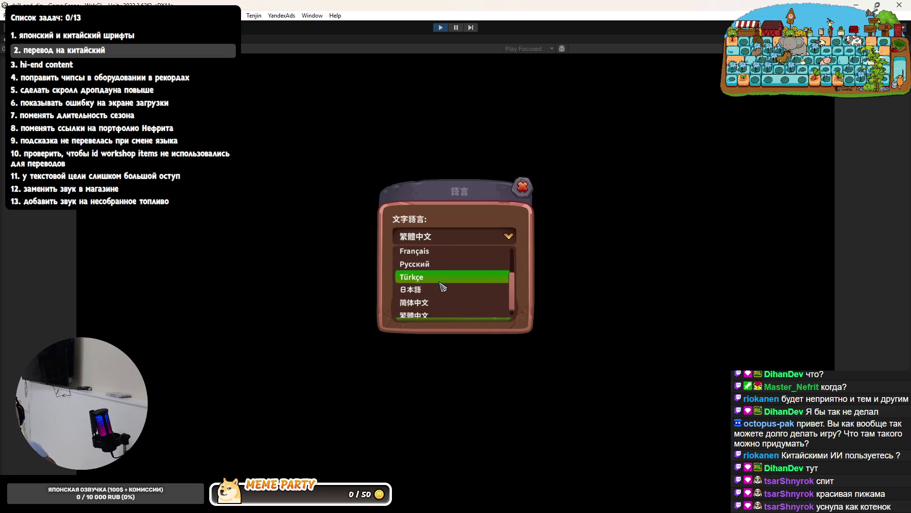
scroll(442, 286, "down", 1)
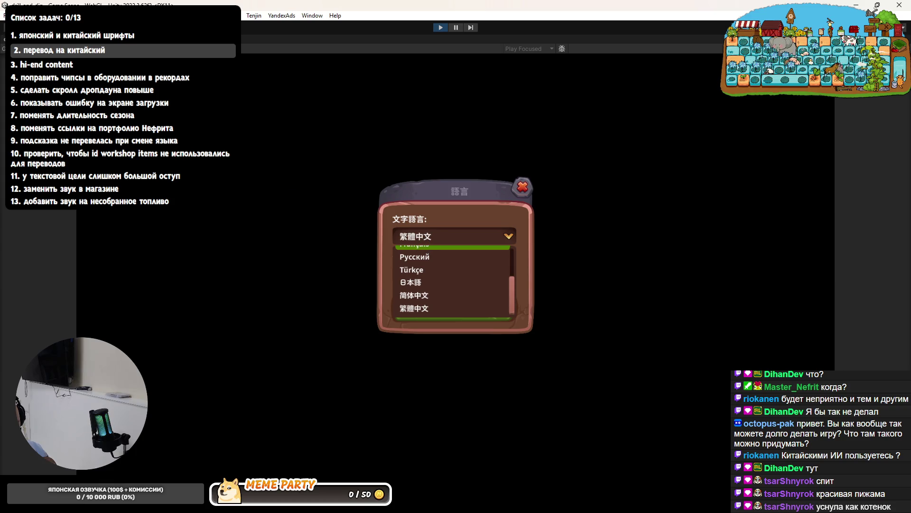
Restore the full editor layout and zoom the Scene view toward the language list
key("shift+space")
key("ctrl+1")
scroll(319, 120, "up", 10)
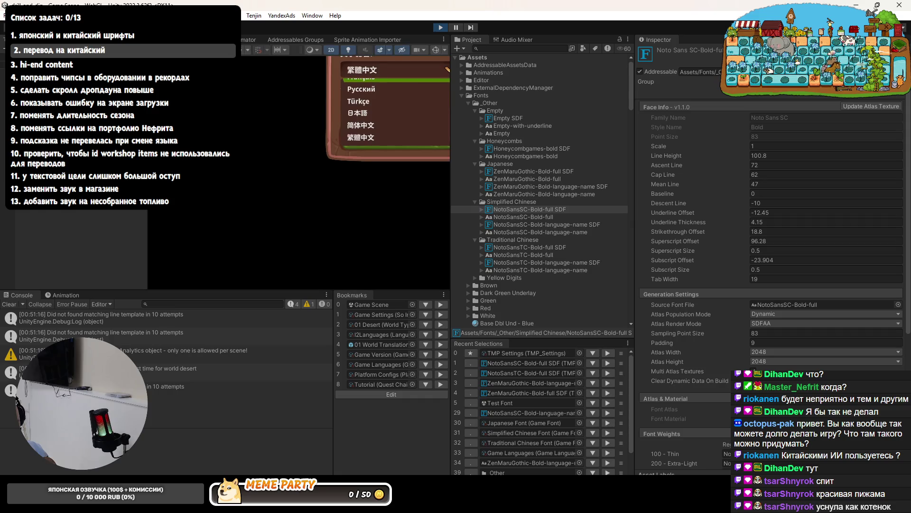
Zoom in on the Chinese language labels, then bring the Battle.net launcher to the front
scroll(315, 135, "up", 8)
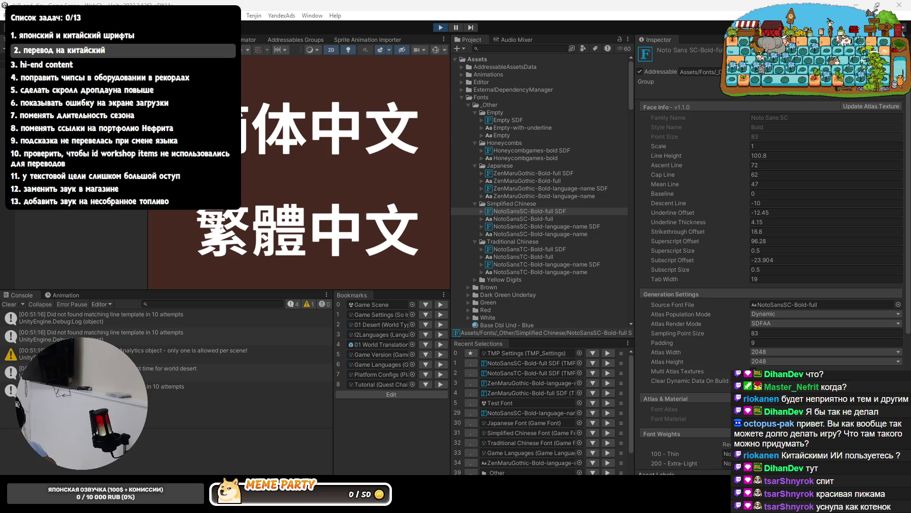
key("alt+Tab")
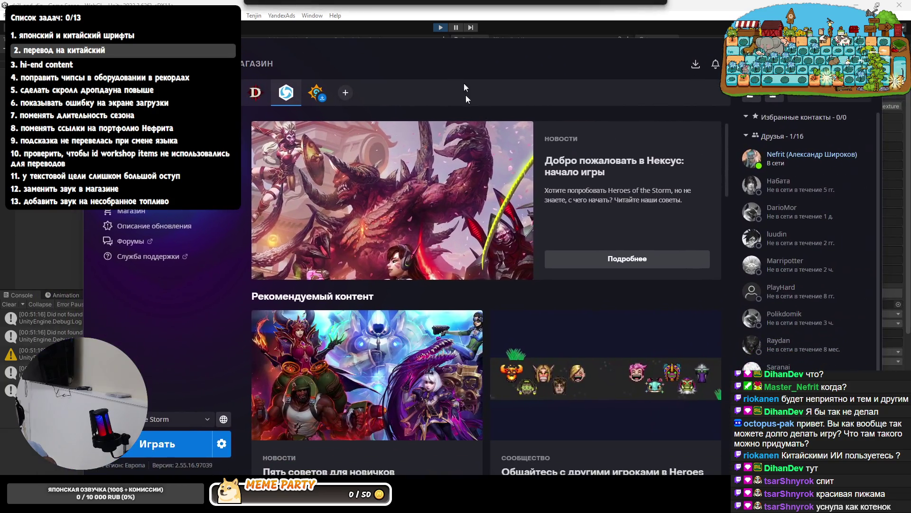
Inspect Heroes of the Storm's text-language list in Battle.net settings, leaving Русский, and close Settings
left_click(221, 445)
left_click(259, 318)
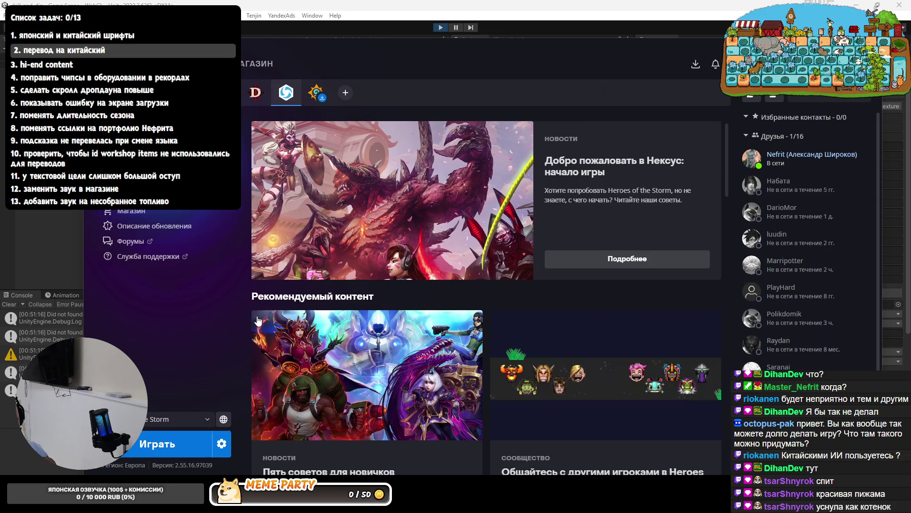
left_click(431, 230)
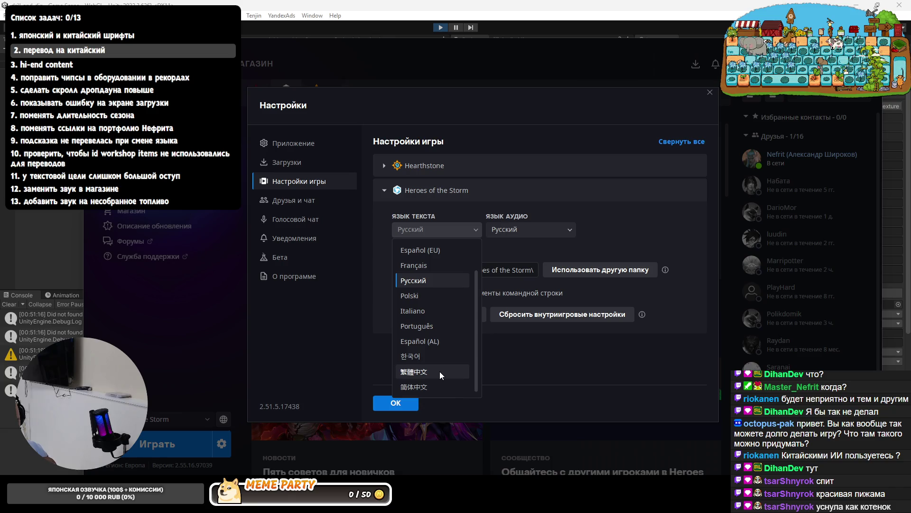
left_click(512, 362)
left_click(709, 92)
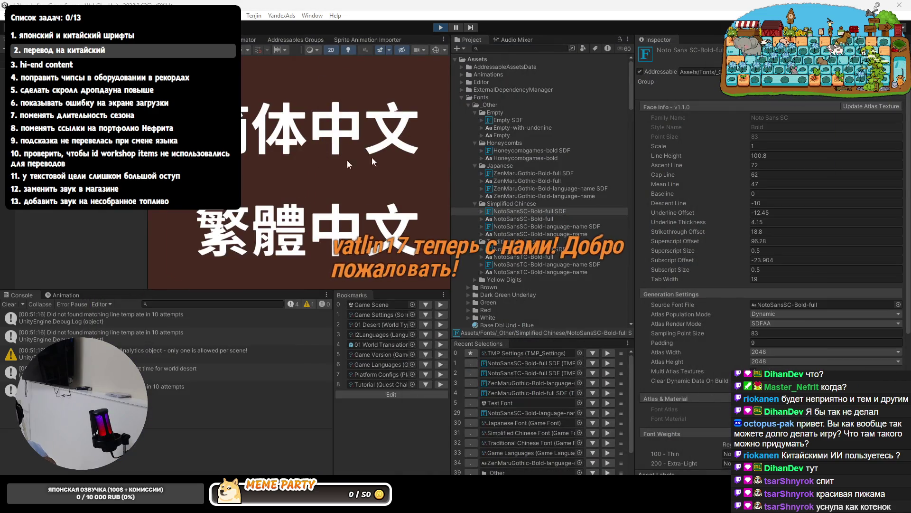
Zoom out and maximize the Game view so the running game fills the editor
scroll(244, 173, "down", 5)
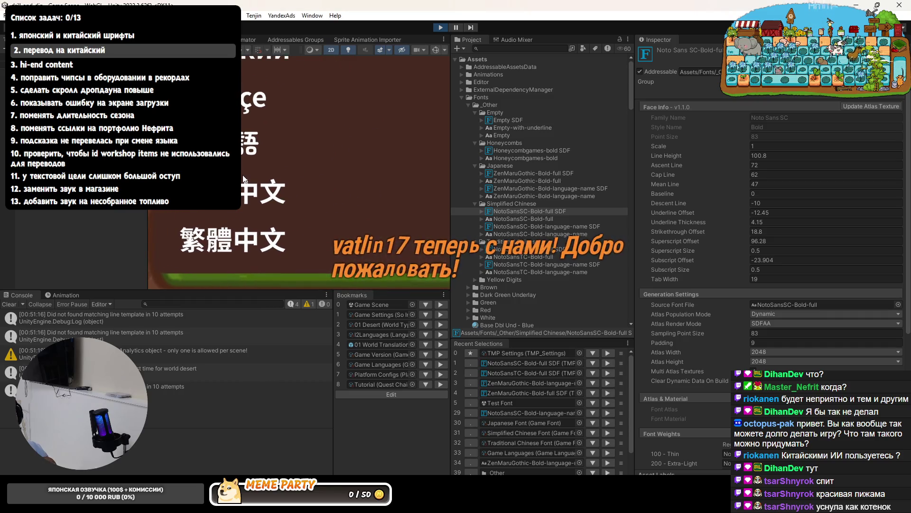
scroll(247, 173, "down", 3)
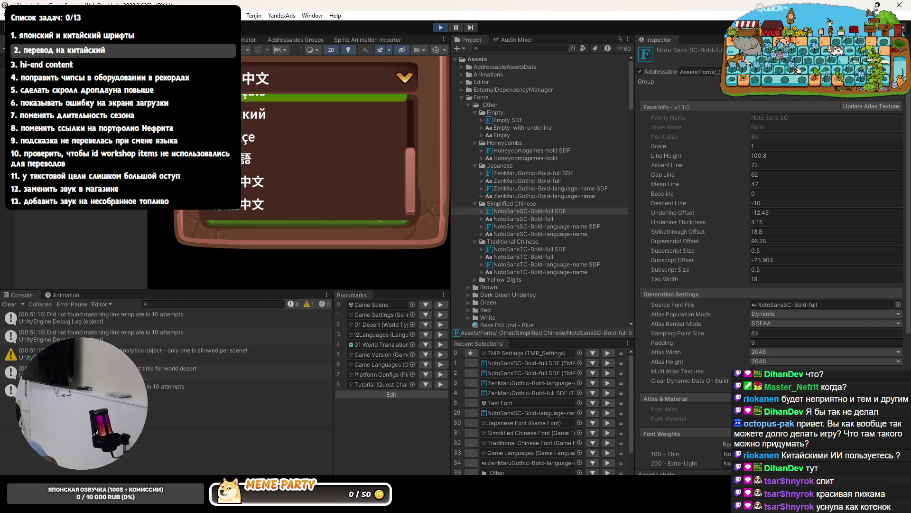
key("shift+space")
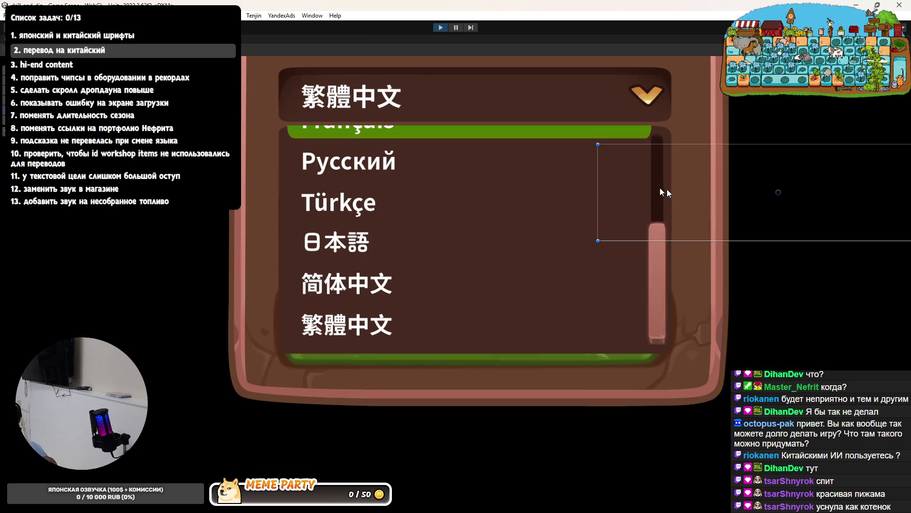
key("shift+space")
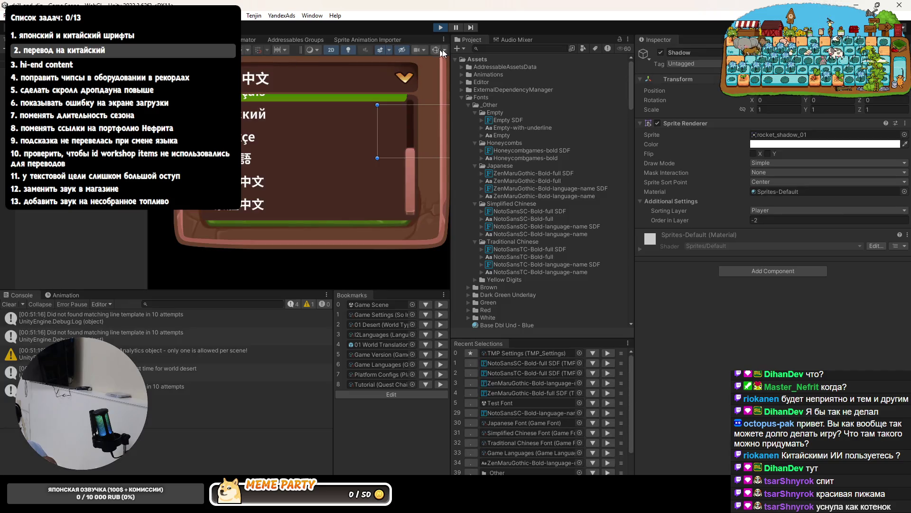
key("shift+space")
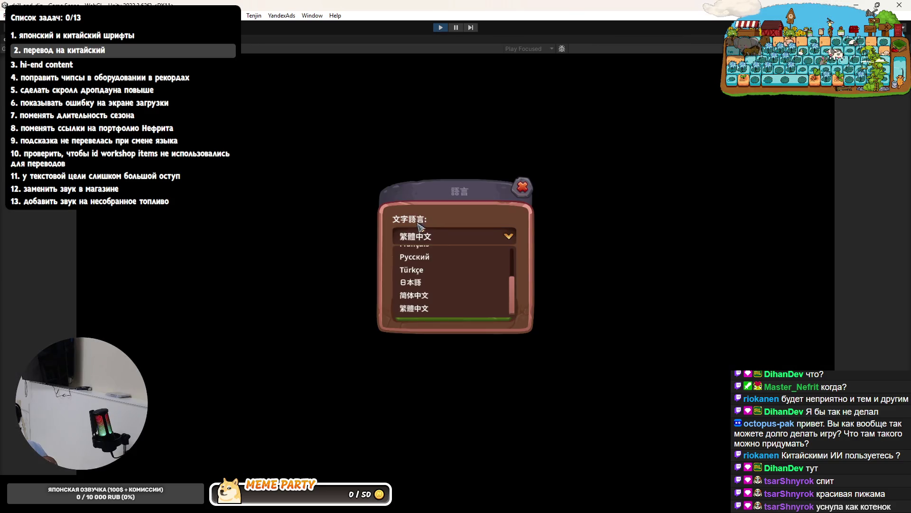
Close the text-language list keeping 繁體中文 and show the 語音語言 voice choices
left_click(413, 237)
left_click(436, 281)
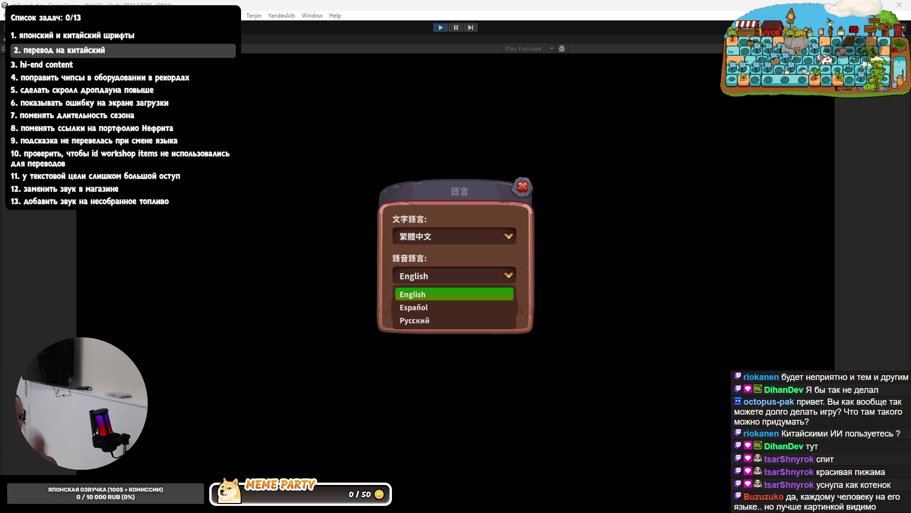
Keep English as the voice language and close the language dialog and settings panel
left_click(490, 226)
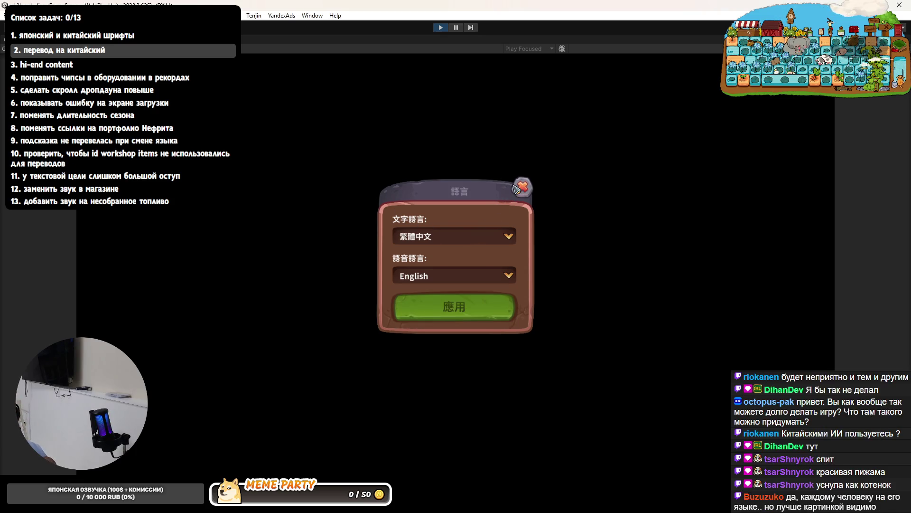
mouse_move(288, 503)
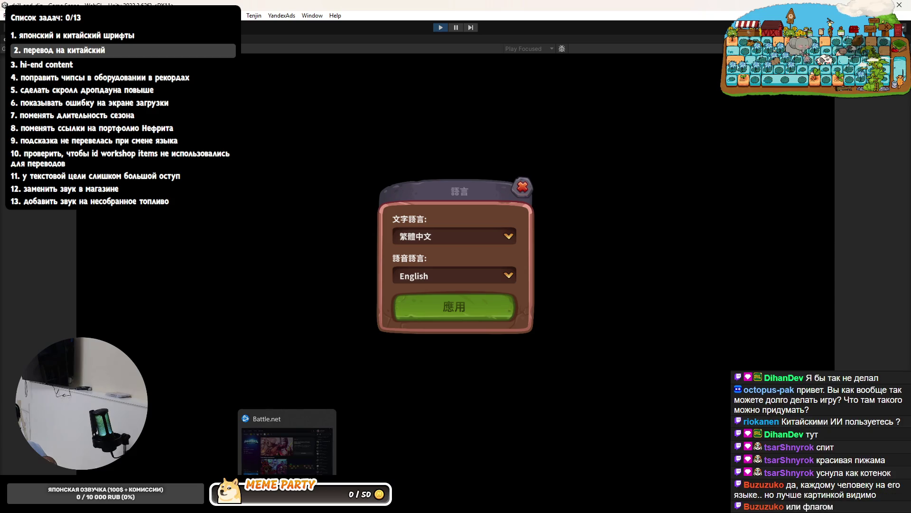
mouse_move(329, 503)
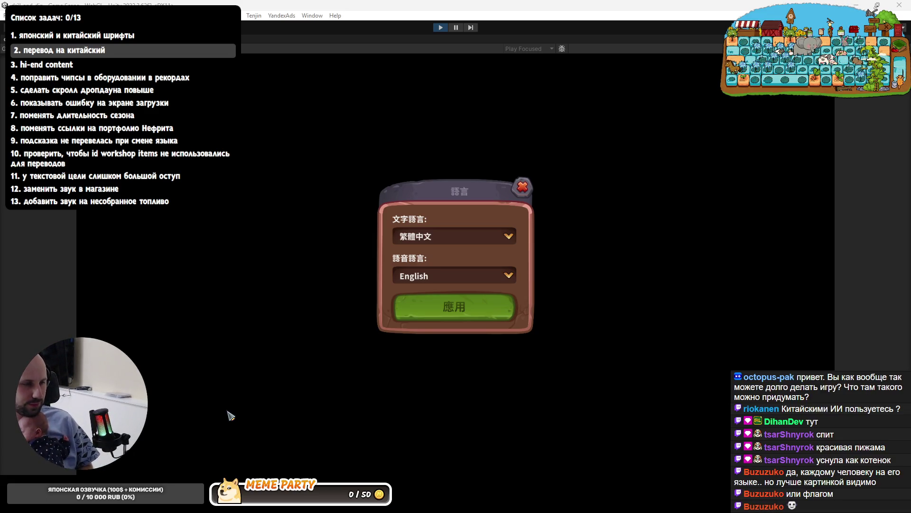
left_click(410, 280)
left_click(411, 280)
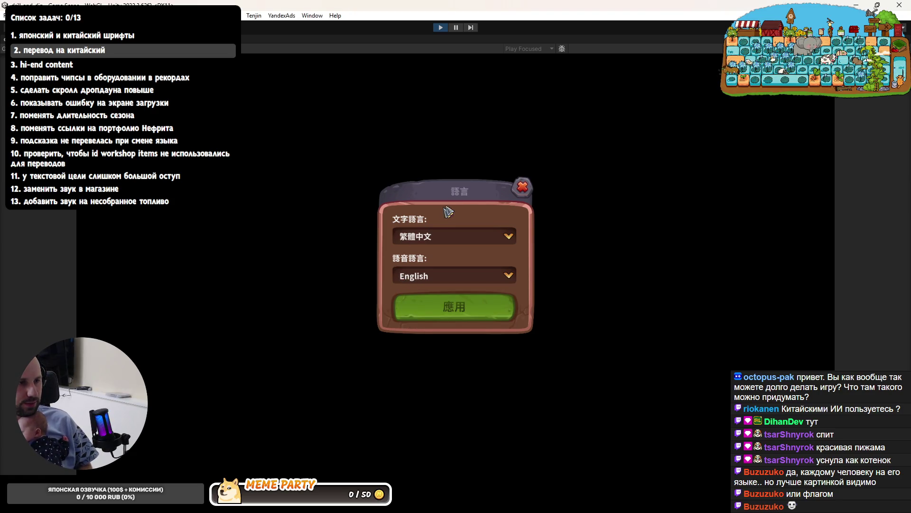
left_click(522, 188)
left_click(522, 129)
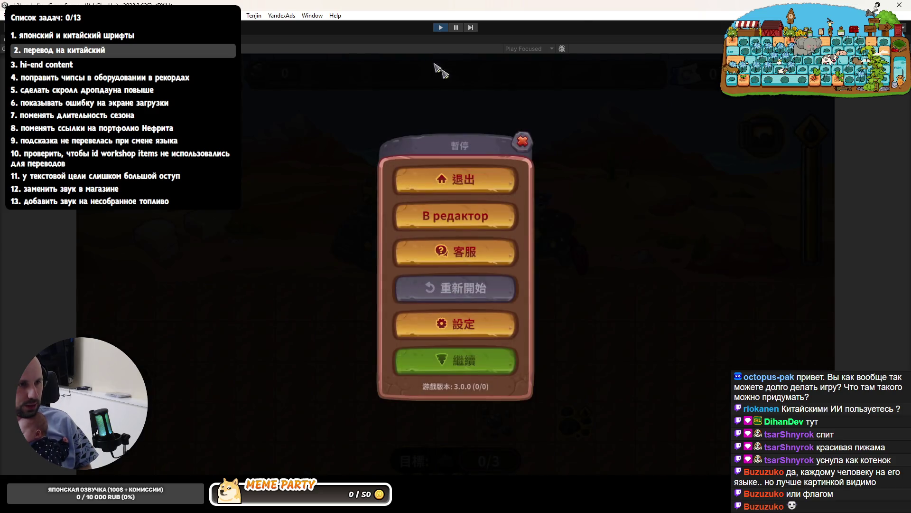
Resume the game with 繼續, restore the editor layout, and select NotoSansTC-Bold-full SDF
left_click(524, 136)
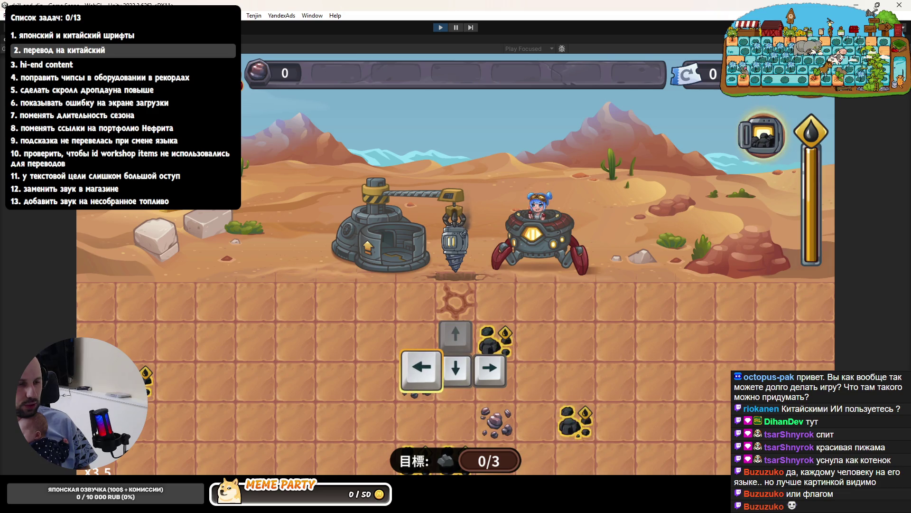
key("shift+space")
scroll(329, 169, "up", 5)
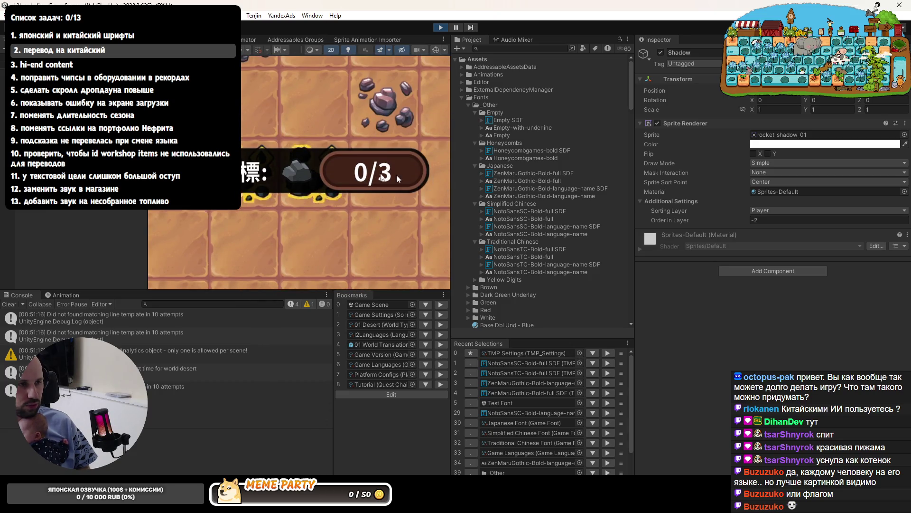
left_click(516, 248)
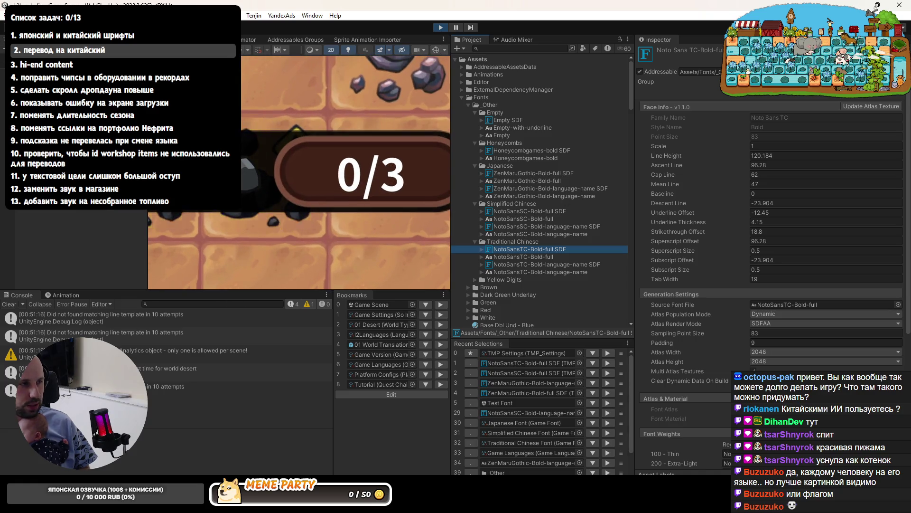
Stop Play mode and select the Traditional Chinese fonts folder
key("ctrl+p")
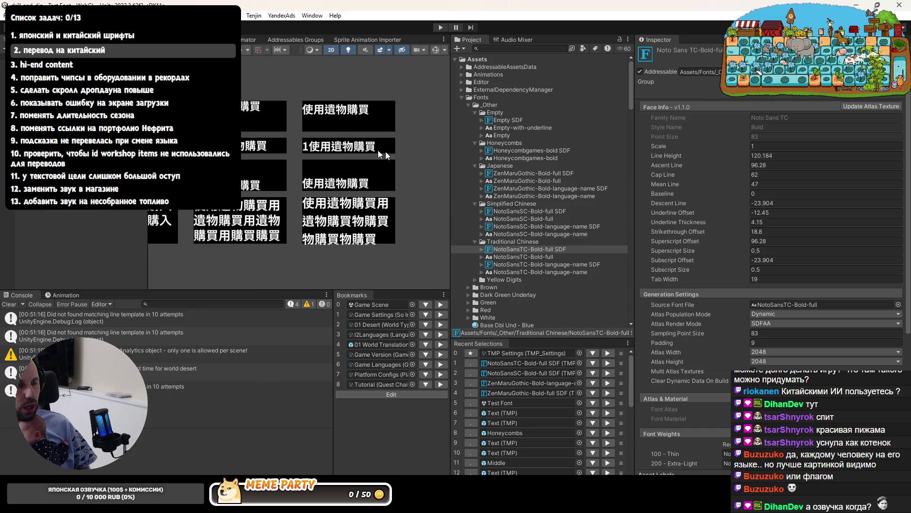
left_click(529, 242)
On NotoSansTC-Bold-full SDF, undo a Line Height change and drag Ascent Line down to about 71.2
left_click(531, 250)
left_click_drag(691, 161, 666, 159)
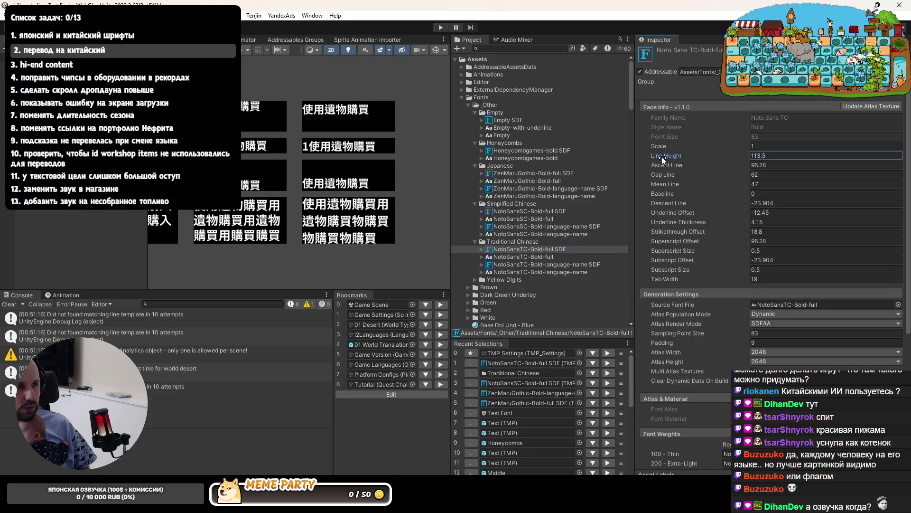
key("ctrl+z")
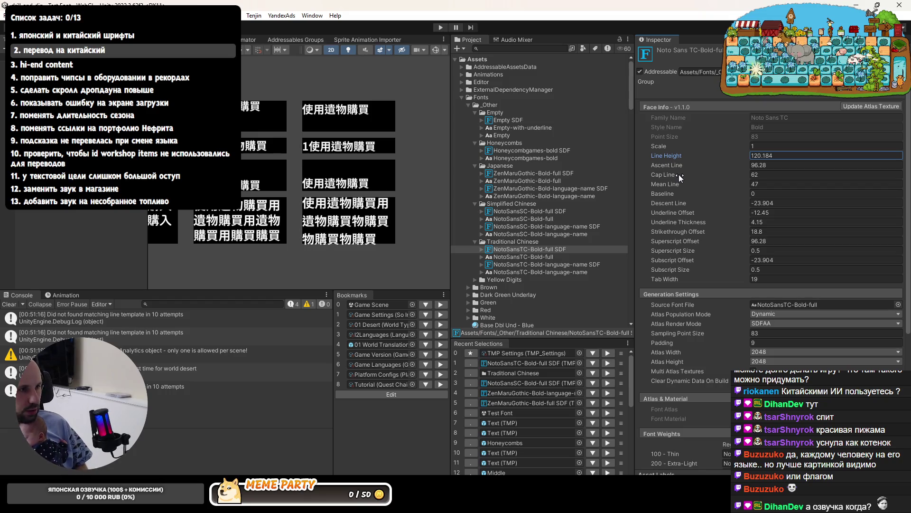
scroll(285, 114, "up", 3)
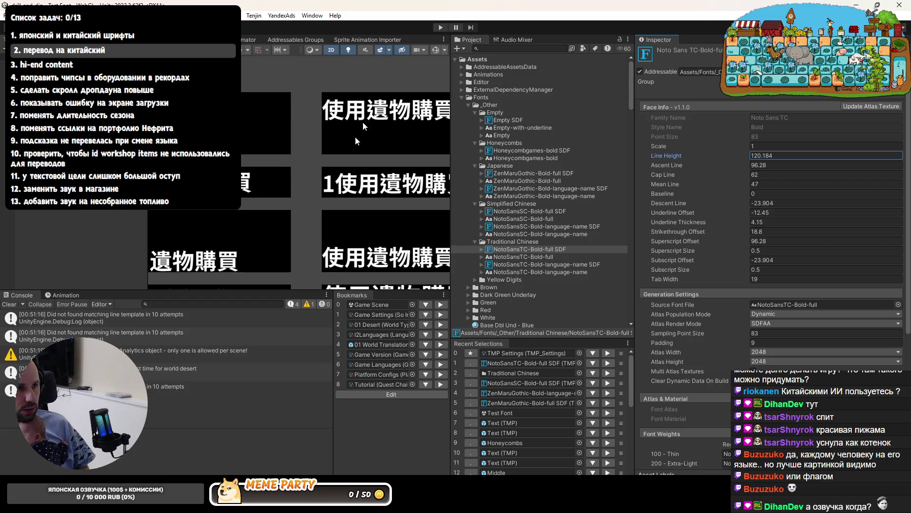
left_click_drag(666, 166, 636, 166)
scroll(334, 88, "up", 5)
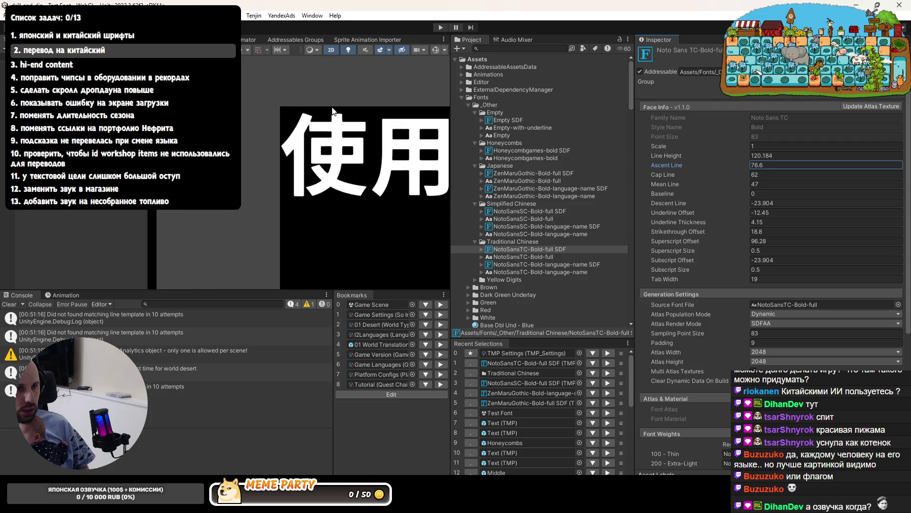
scroll(333, 111, "up", 2)
left_click_drag(723, 170, 704, 170)
Enter the Ascent Line value as exactly 71
left_click(759, 166)
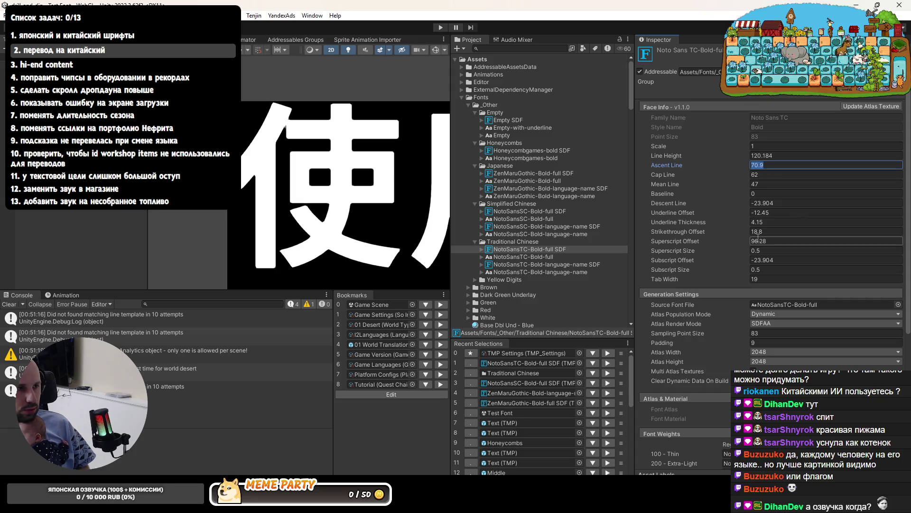
type("70")
key("Return")
left_click(720, 166)
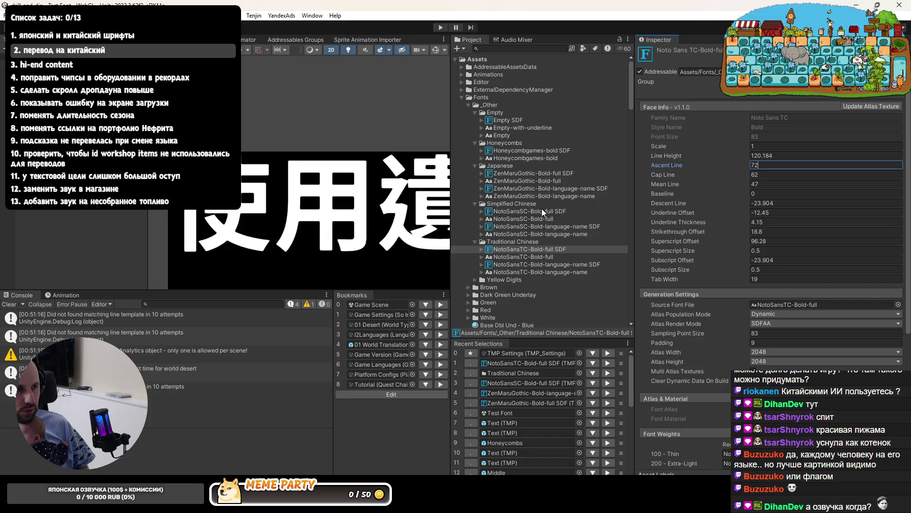
type("72")
key("BackSpace")
type("1")
key("Return")
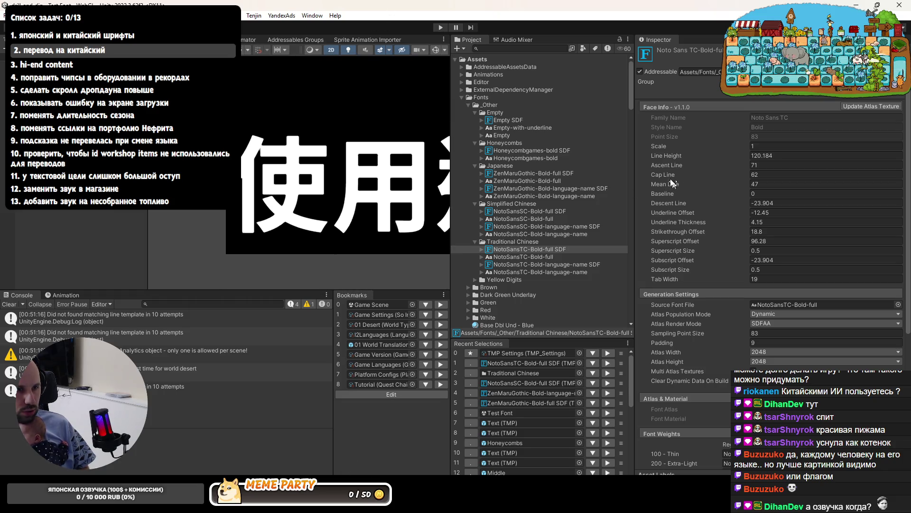
Set Descent Line to -10, review the Chinese text, and select NotoSansTC-Bold-language-name SDF
left_click_drag(668, 202, 695, 205)
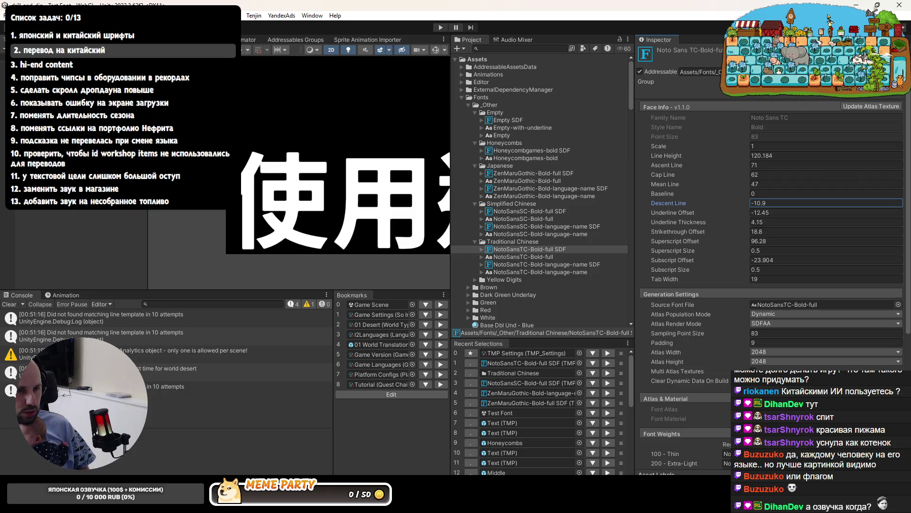
left_click(832, 205)
type("-10")
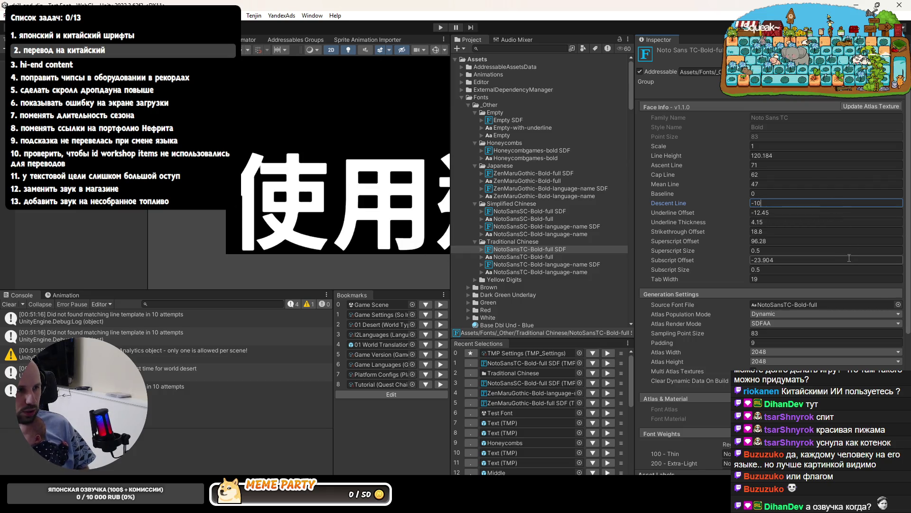
key("Return")
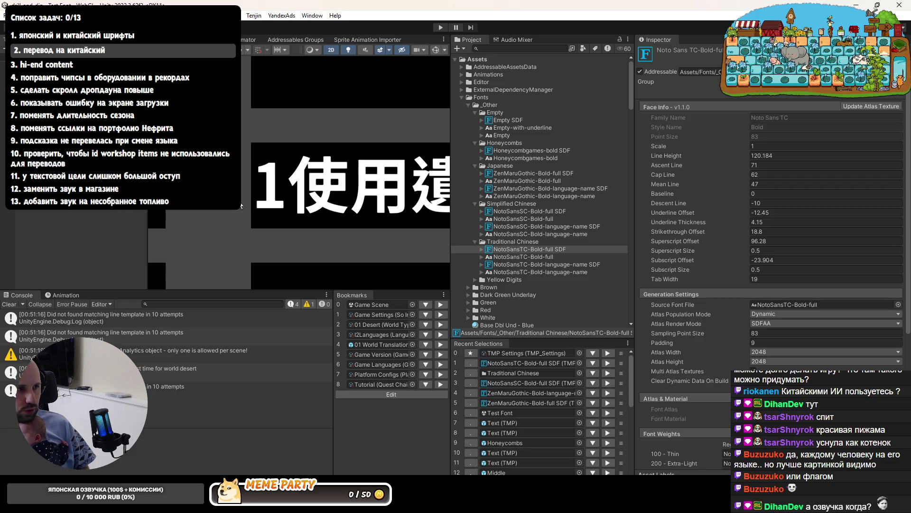
mouse_move(270, 184)
left_mouse_down()
mouse_move(252, 159)
mouse_move(168, 144)
mouse_move(268, 145)
left_mouse_up()
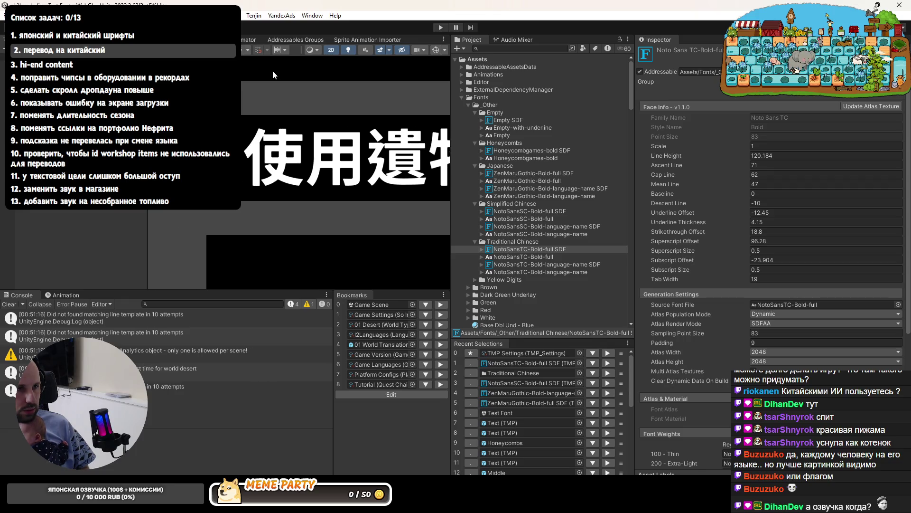
left_click(761, 165)
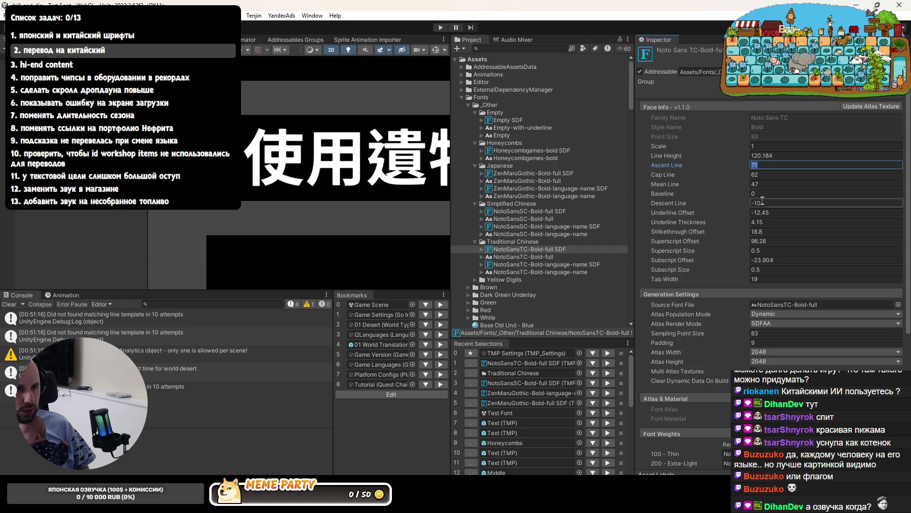
left_click(517, 265)
left_click(758, 183)
Give NotoSansTC-Bold-language-name SDF Descent Line -10 and Ascent Line 71
type("-")
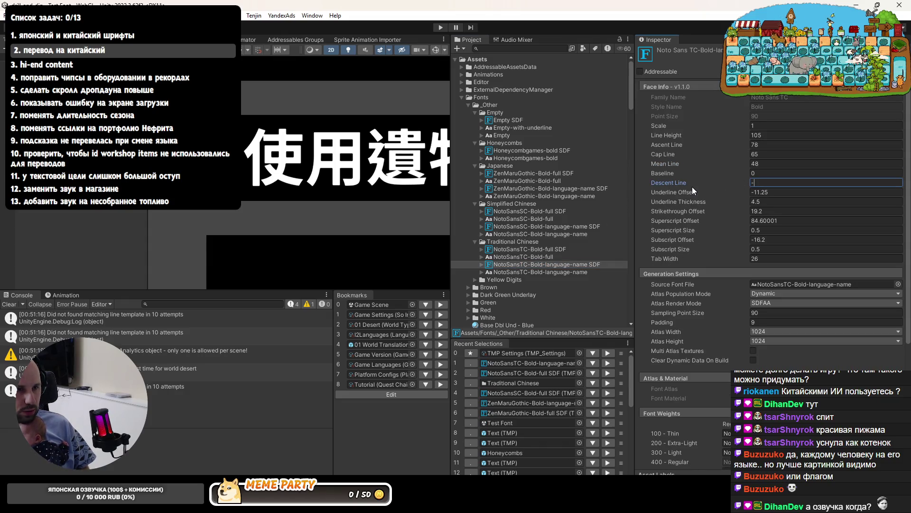
type("10")
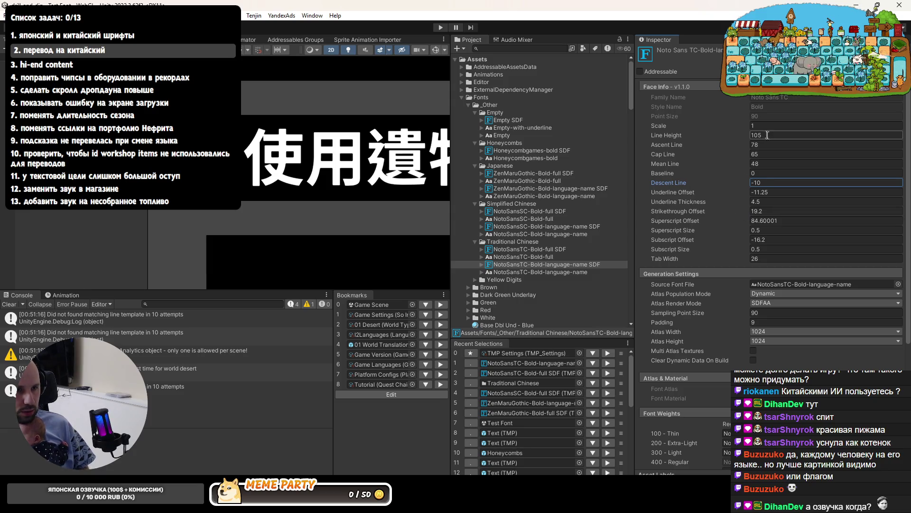
left_click(755, 145)
type("1")
key("Return")
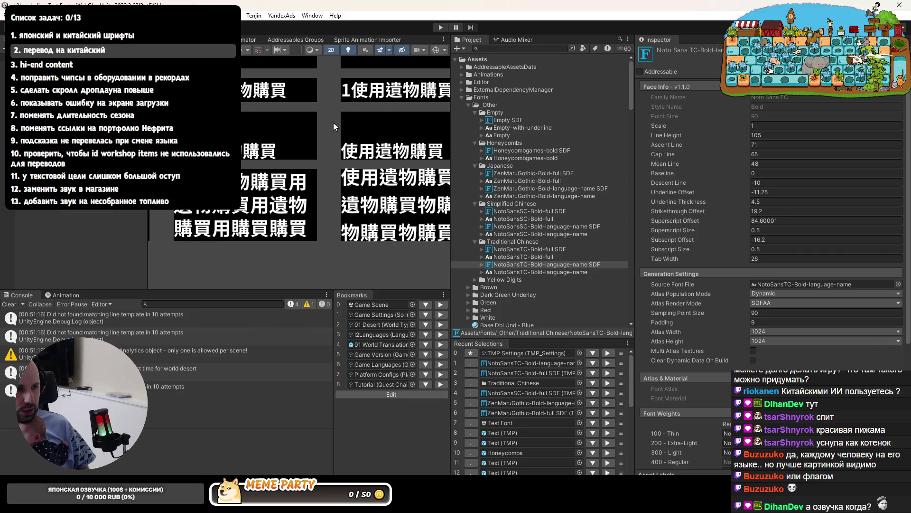
Set NotoSansTC-Bold-full SDF's Line Height from 120.184 to 100
left_click(543, 250)
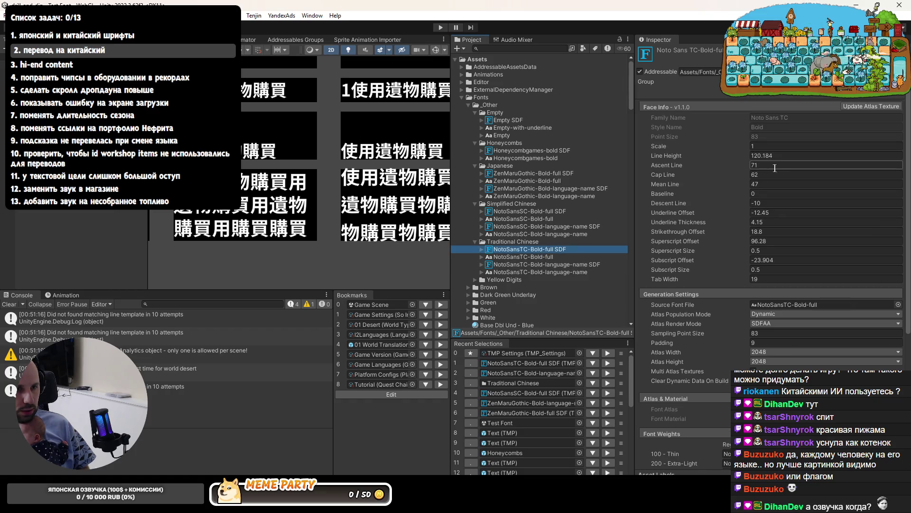
left_click_drag(676, 157, 613, 161)
type("100")
Edit Line Height on the NotoSansSC-Bold full and language-name SDF assets, then revisit the TC assets
left_click(541, 211)
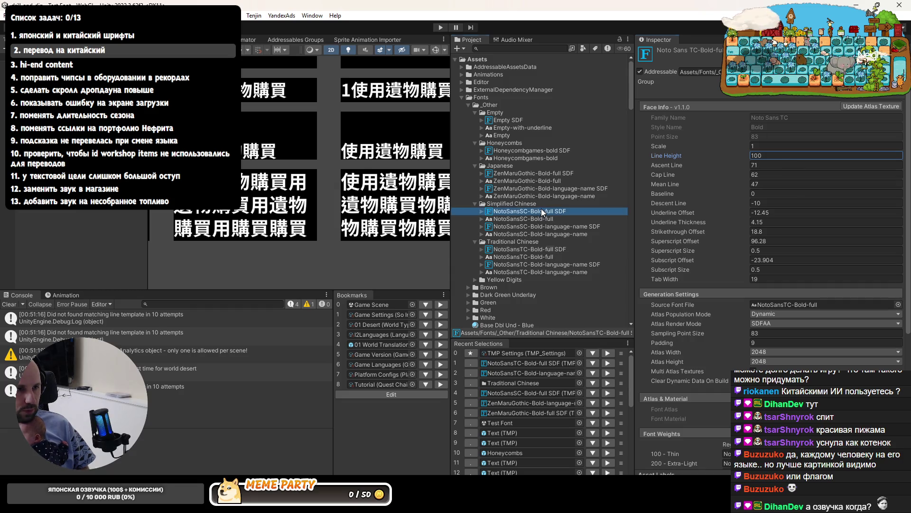
left_click(756, 154)
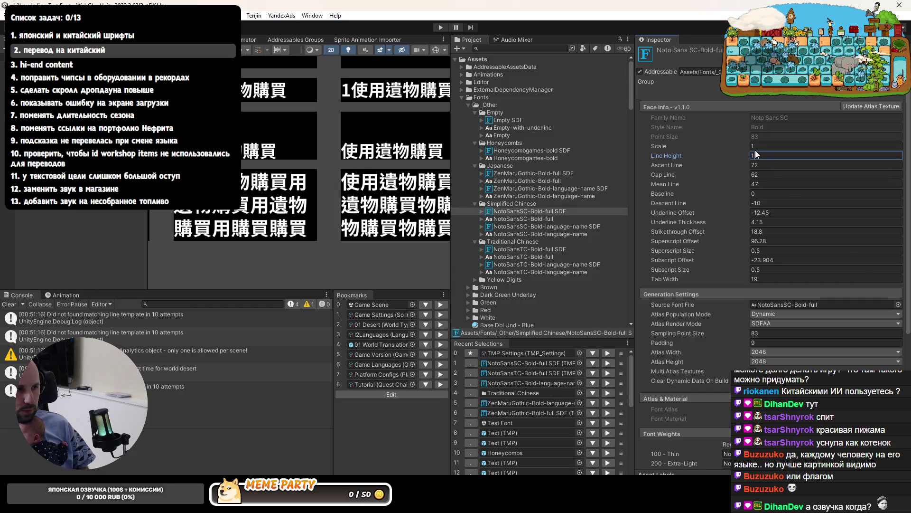
left_click(594, 227)
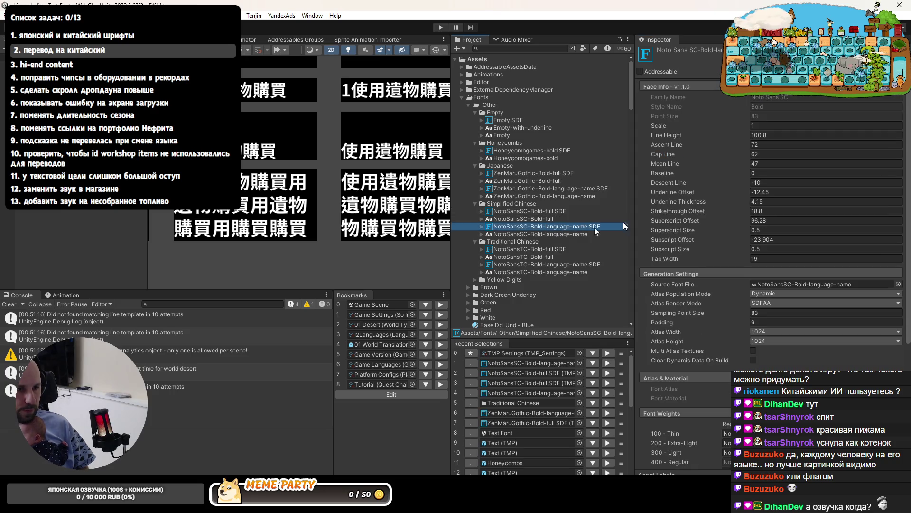
left_click(766, 135)
type("1")
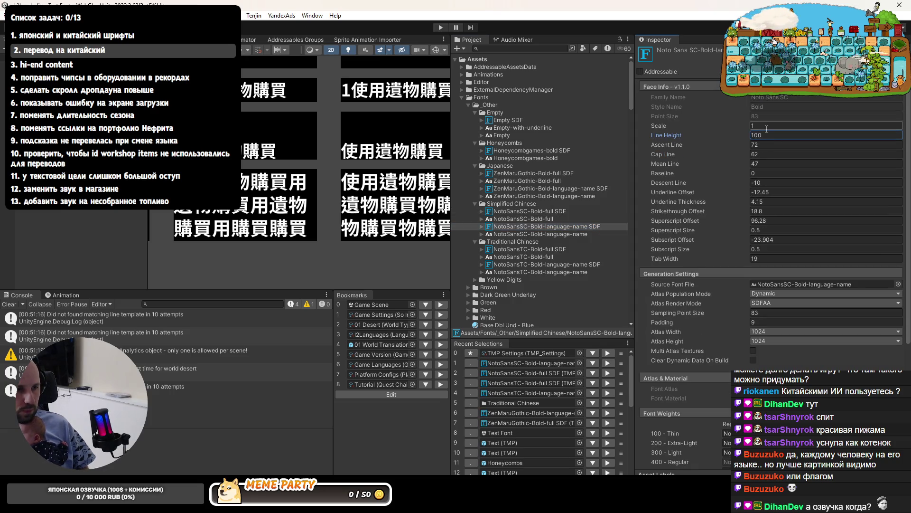
left_click(585, 267)
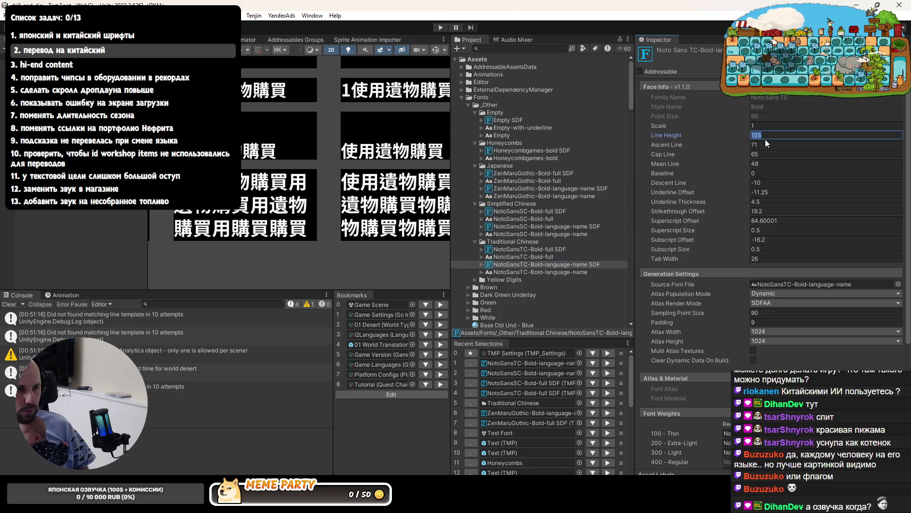
left_click(532, 251)
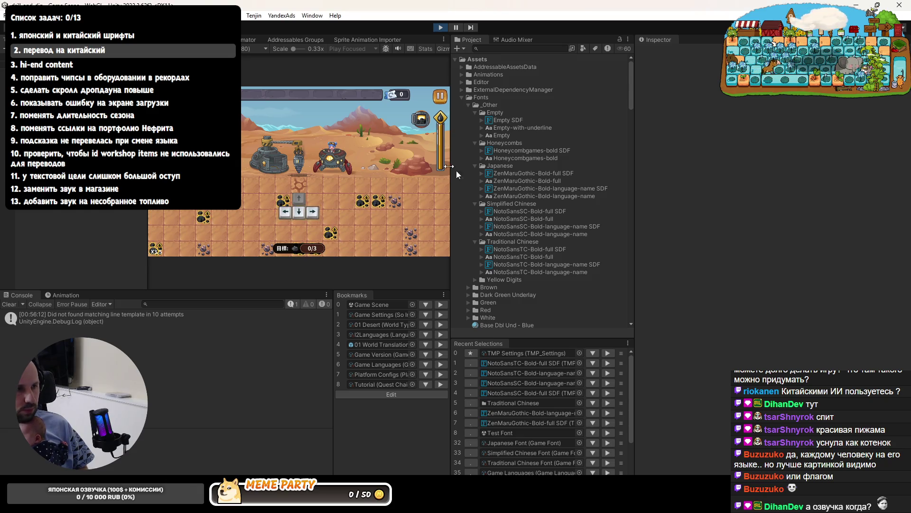
Toggle the maximized game view, glance at the scene view, and return to the enlarged game view
key("shift+space")
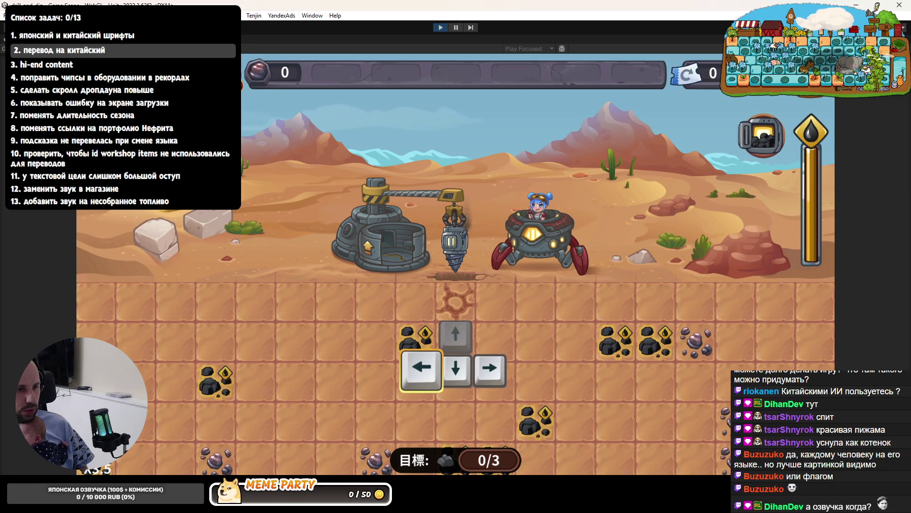
key("shift+space")
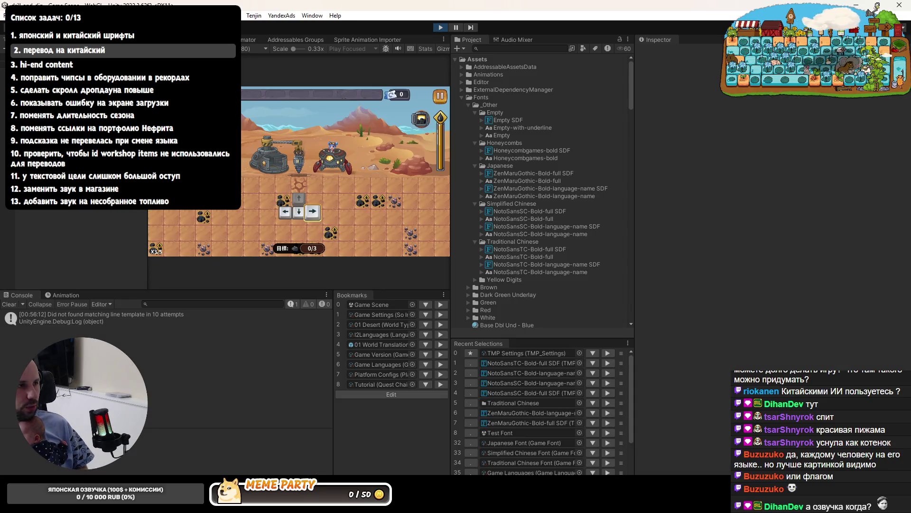
key("ctrl+1")
scroll(358, 177, "up", 10)
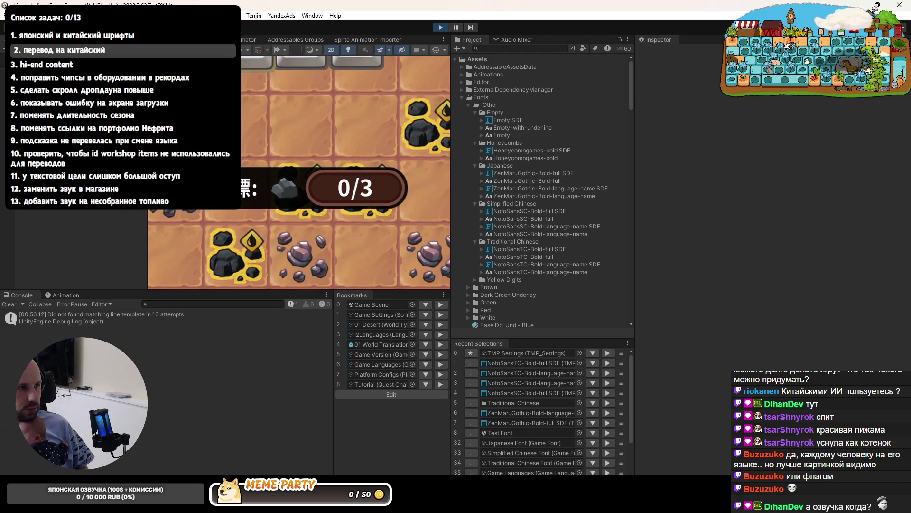
key("ctrl+2")
key("shift+space")
Switch the running game's text language to 简体中文 from the pause menu settings and resume play
key("Escape")
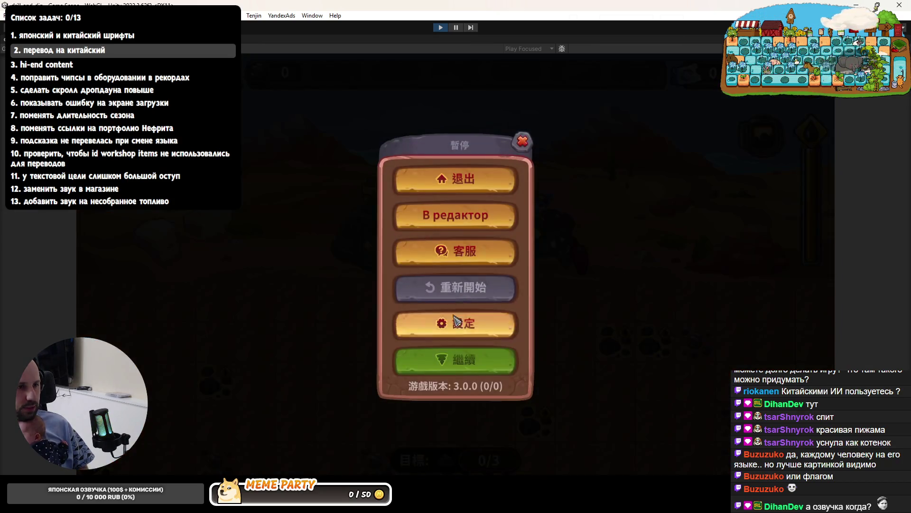
left_click(455, 325)
left_click(454, 168)
left_click(446, 234)
scroll(482, 309, "down", 3)
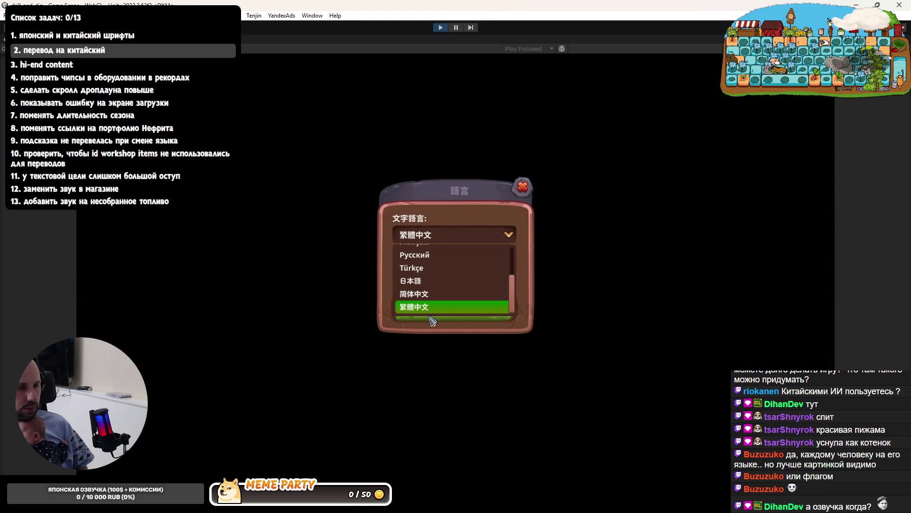
left_click(441, 306)
left_click(444, 307)
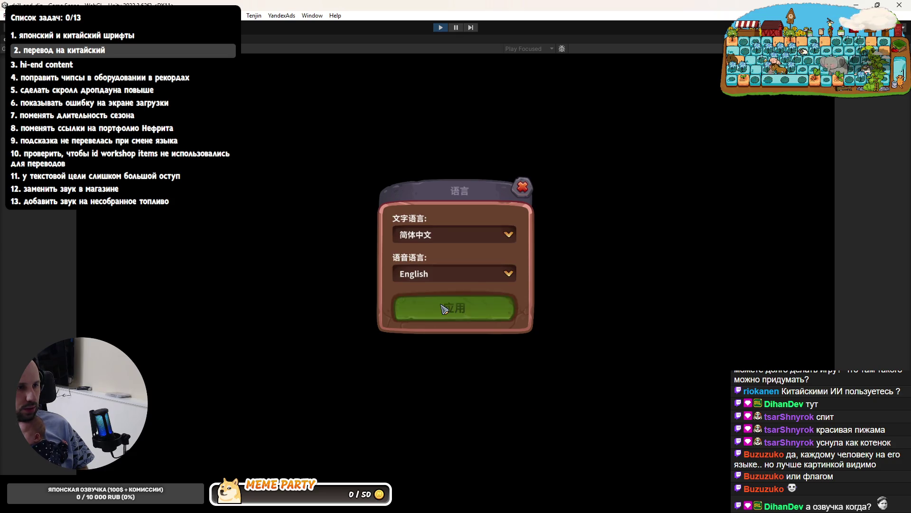
left_click(519, 138)
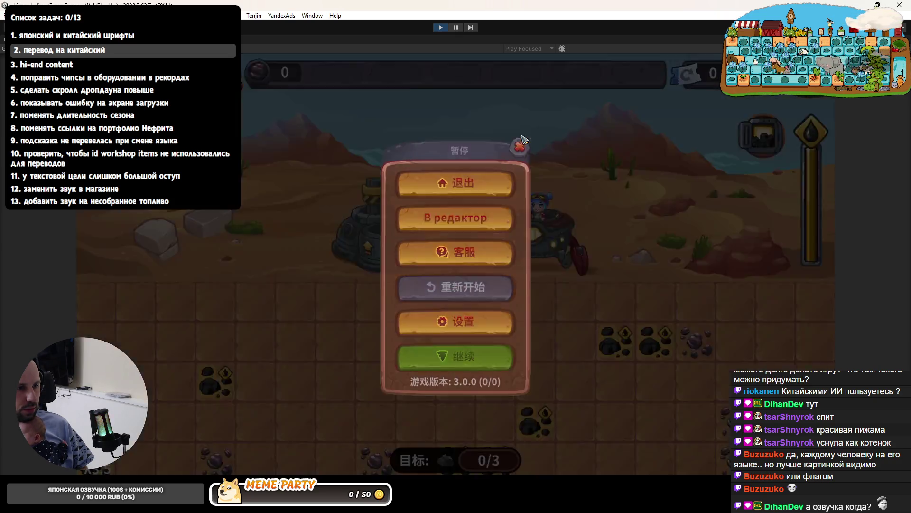
left_click(516, 137)
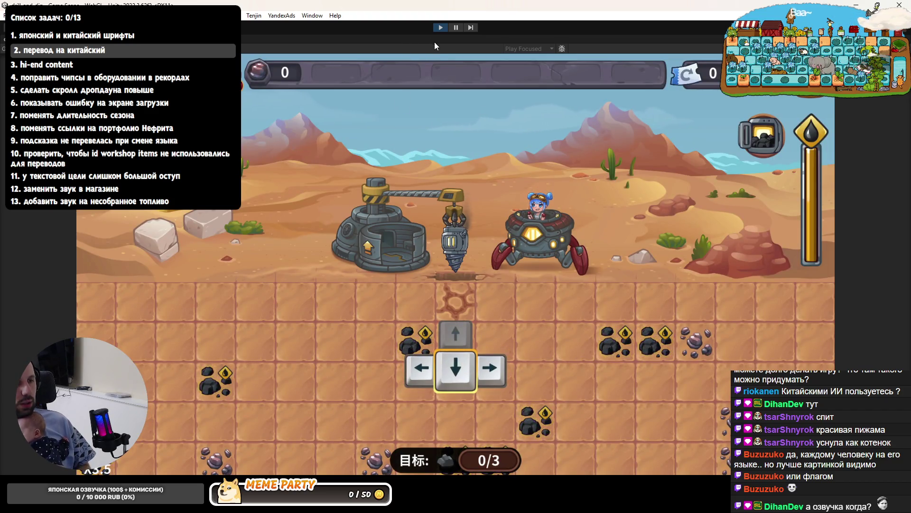
Show the I2Languages source's Google spreadsheet settings, linked to 'I2Loc Drill and dig! Localization'
left_click(443, 29)
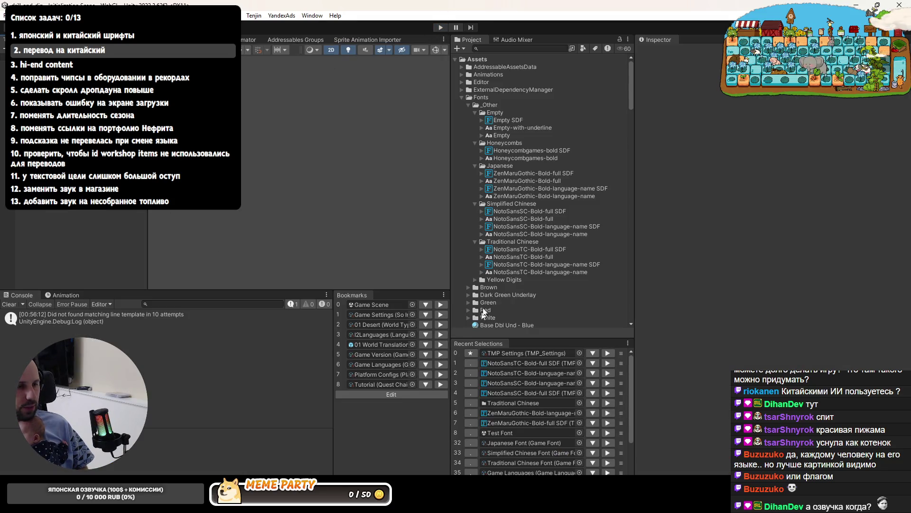
left_click(382, 334)
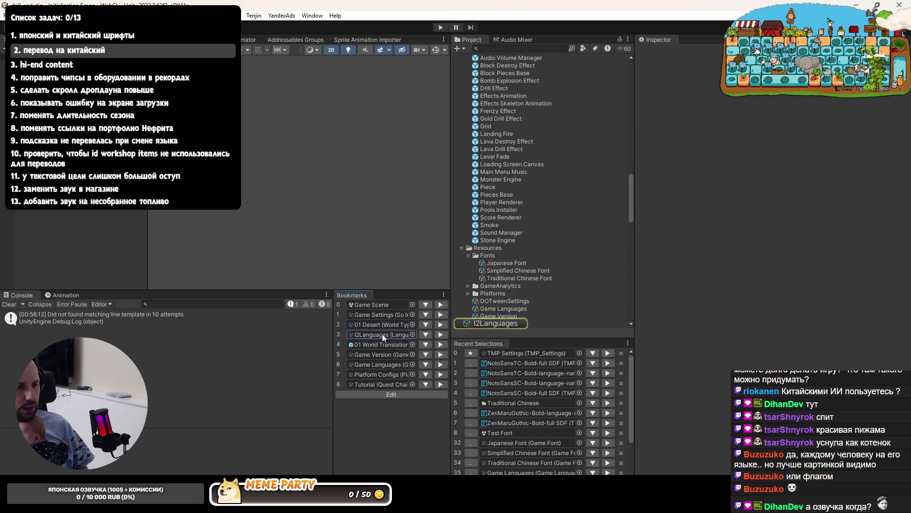
left_click(682, 110)
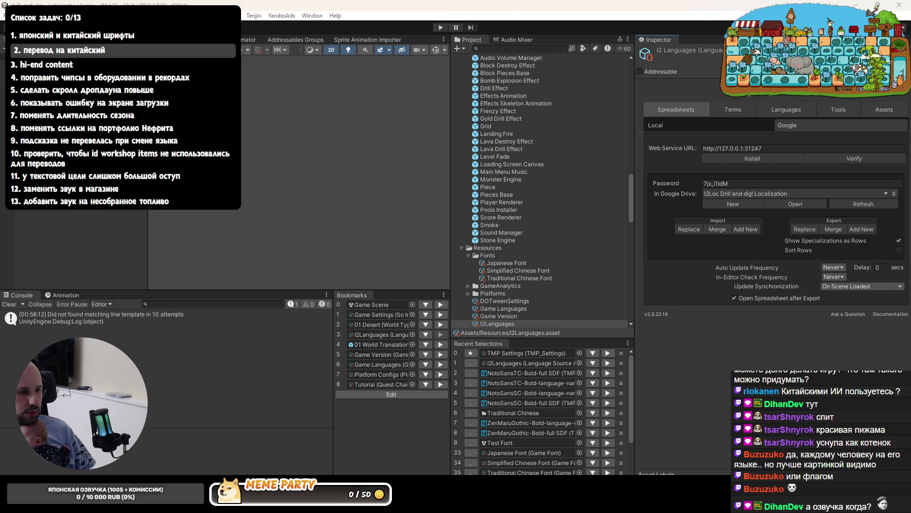
Confirm the Python proxy server is running in Rider, then export I2Languages to Google with Replace
key("alt+Tab")
left_click(169, 471)
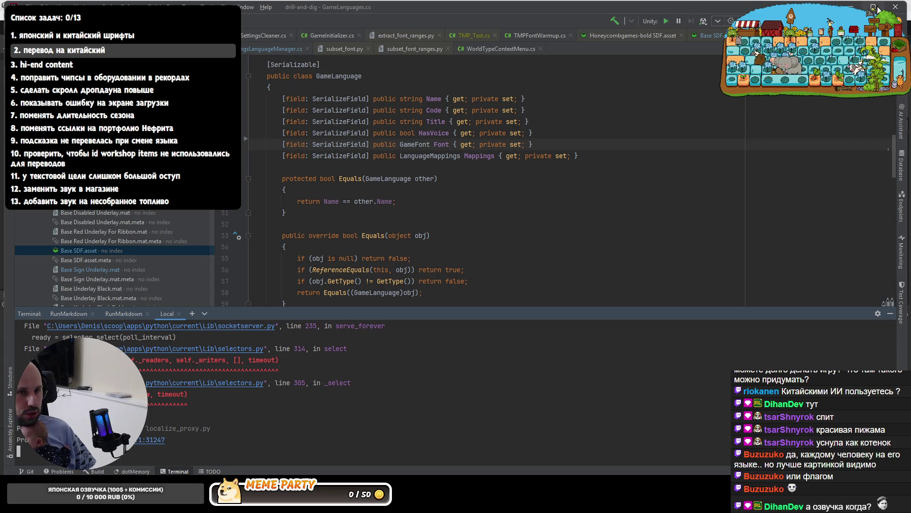
left_click(852, 7)
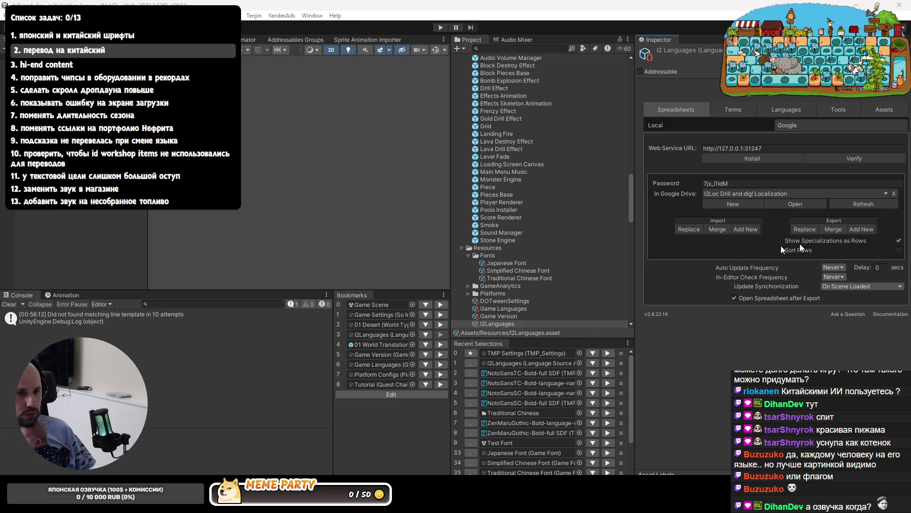
left_click(806, 229)
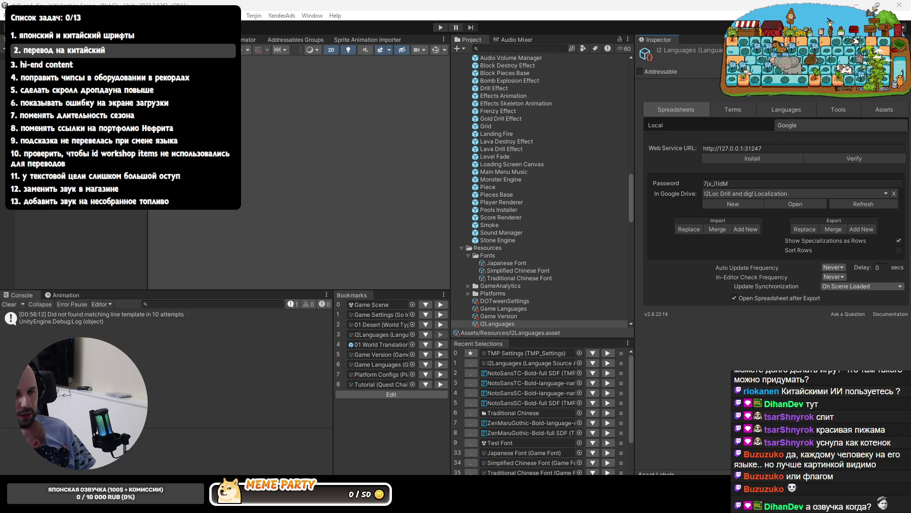
Look through the 01 World Translations terms, expanding tutorial_1_dialog_complete_0 and tutorial_1_dialog_give_0
left_click(371, 346)
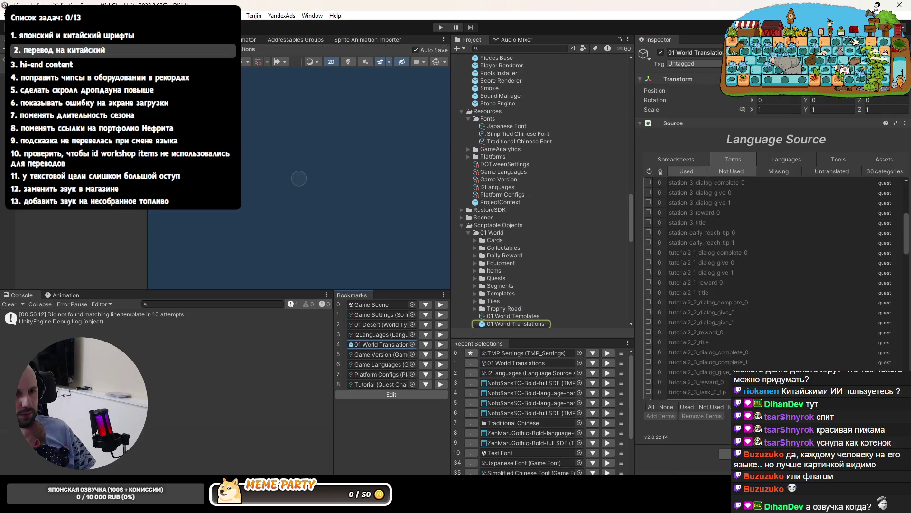
scroll(703, 346, "down", 15)
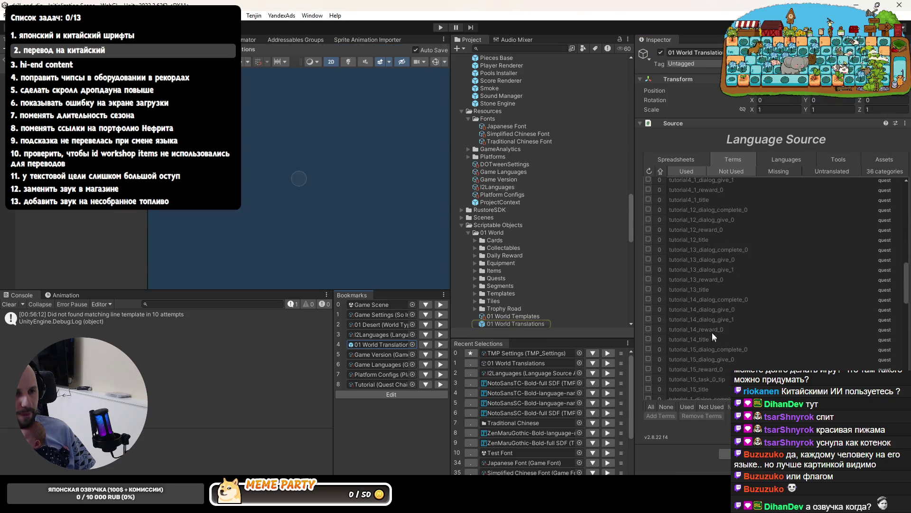
scroll(712, 323, "up", 10)
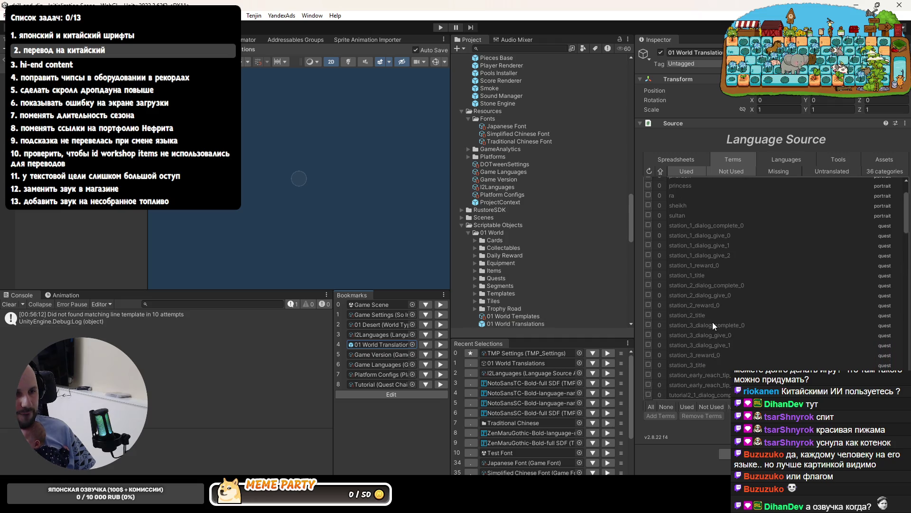
scroll(712, 318, "down", 5)
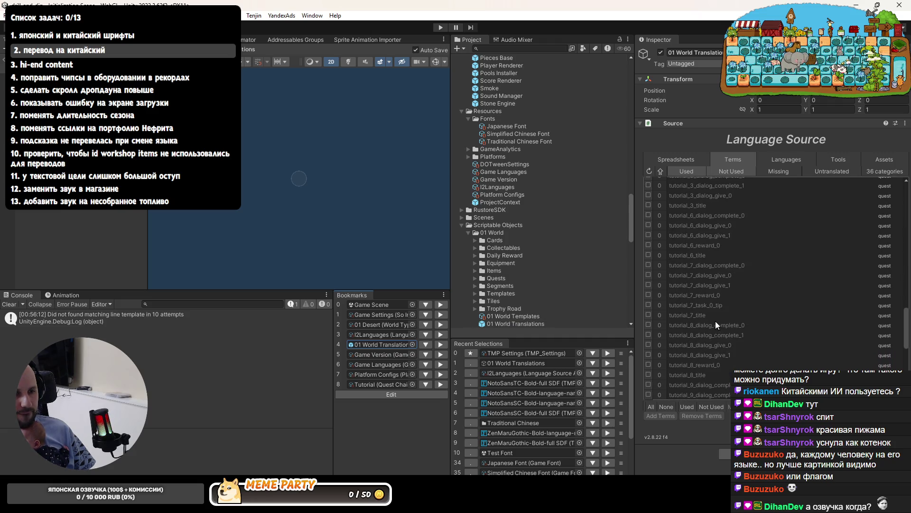
scroll(707, 313, "down", 5)
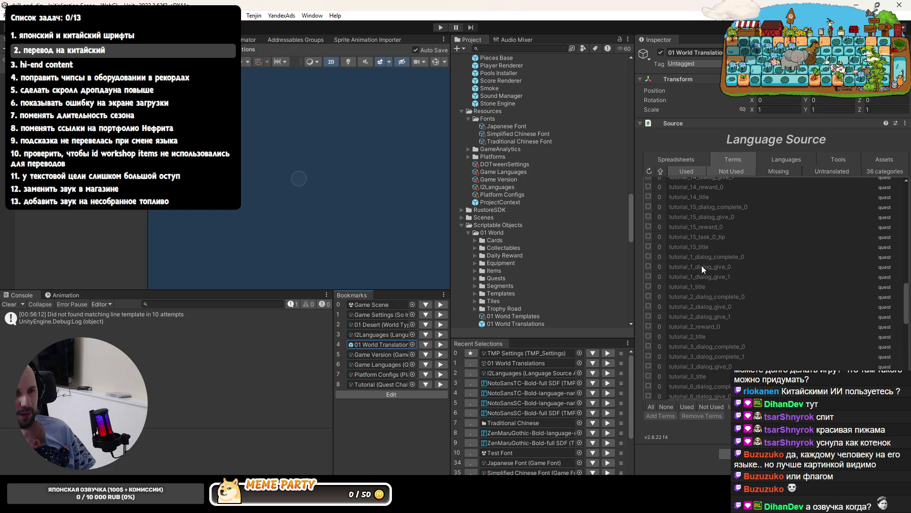
left_click(705, 256)
left_click(693, 257)
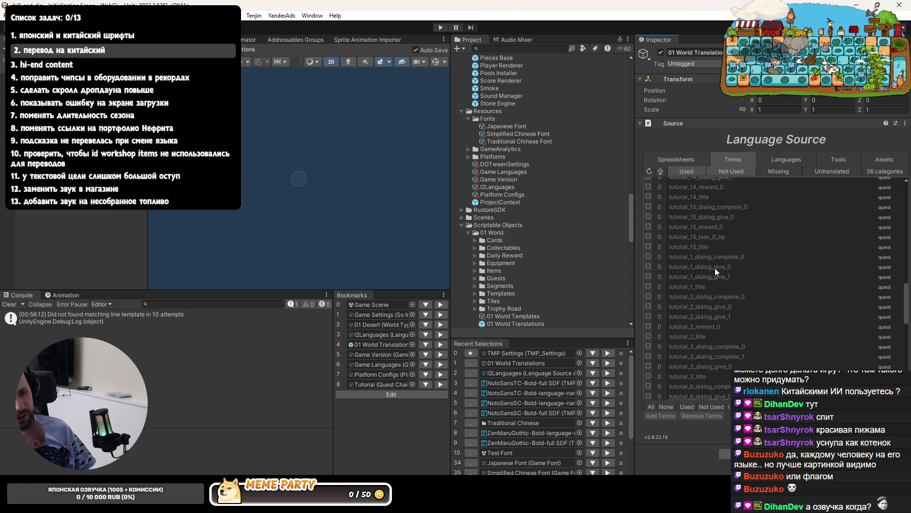
left_click(715, 266)
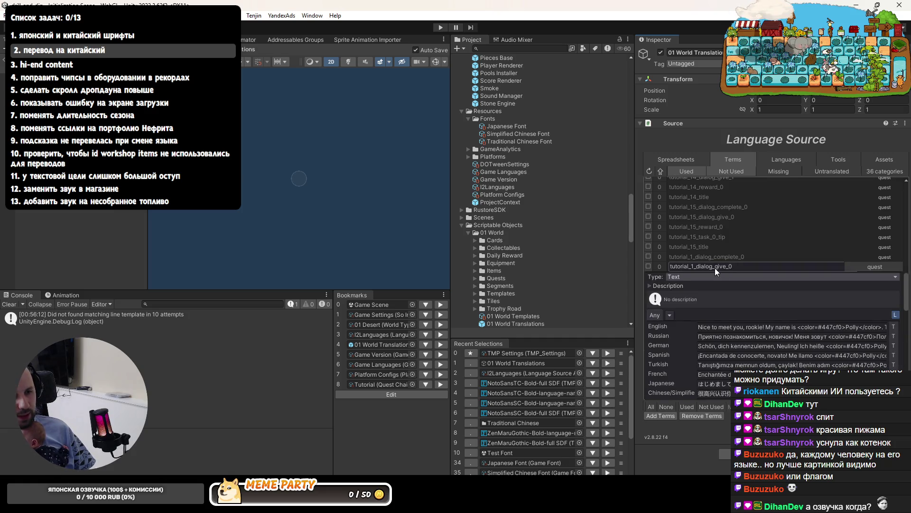
left_click(715, 267)
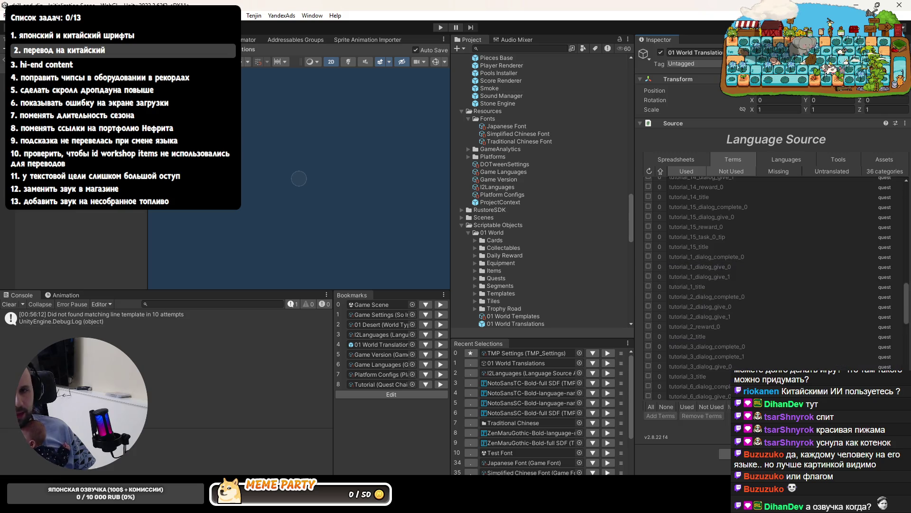
key("alt+Tab")
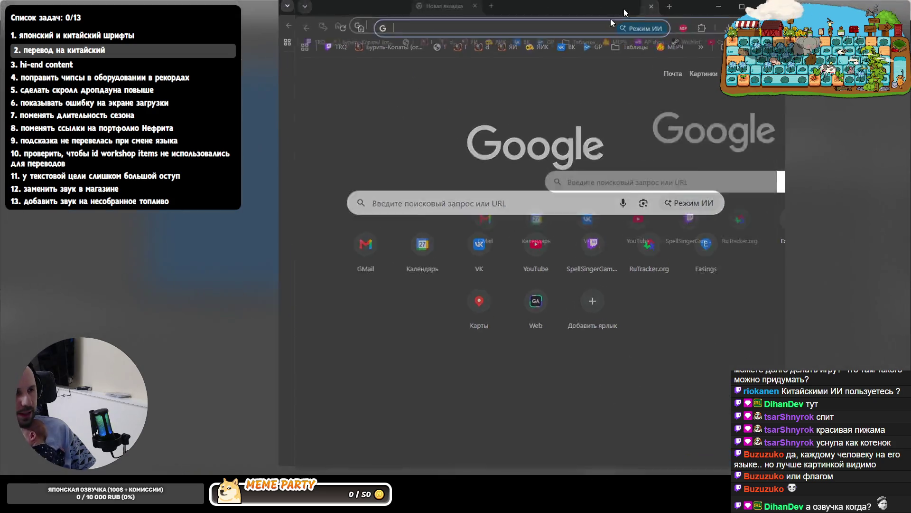
Open the 01 Desert spreadsheet's localization sheet and select all of cell B2's English greeting
left_click(300, 48)
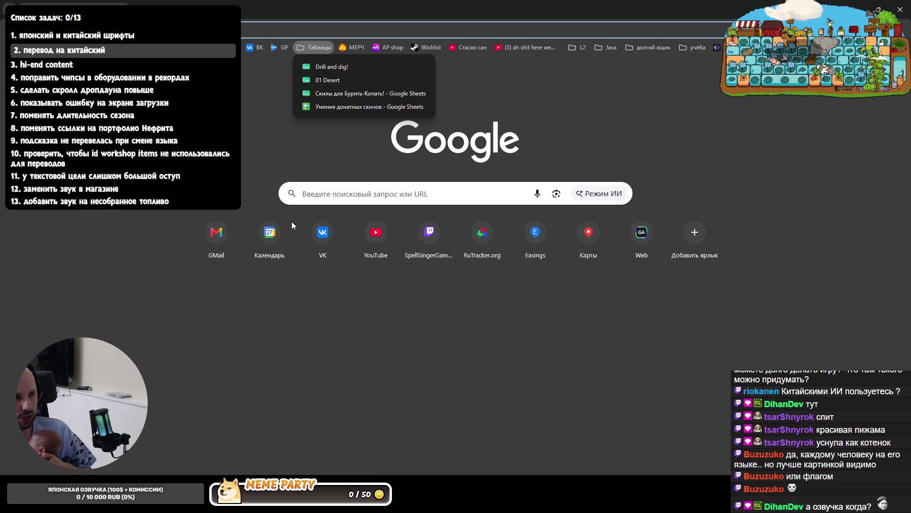
left_click(337, 80)
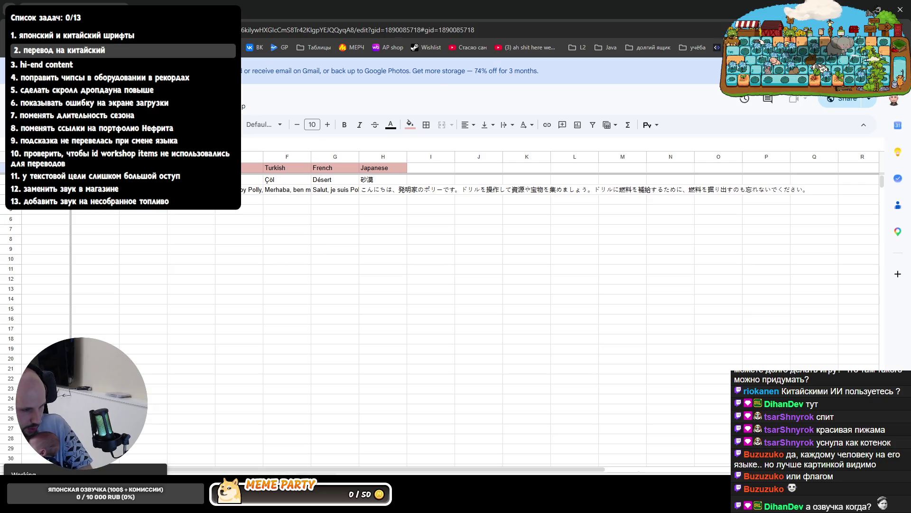
left_click(318, 472)
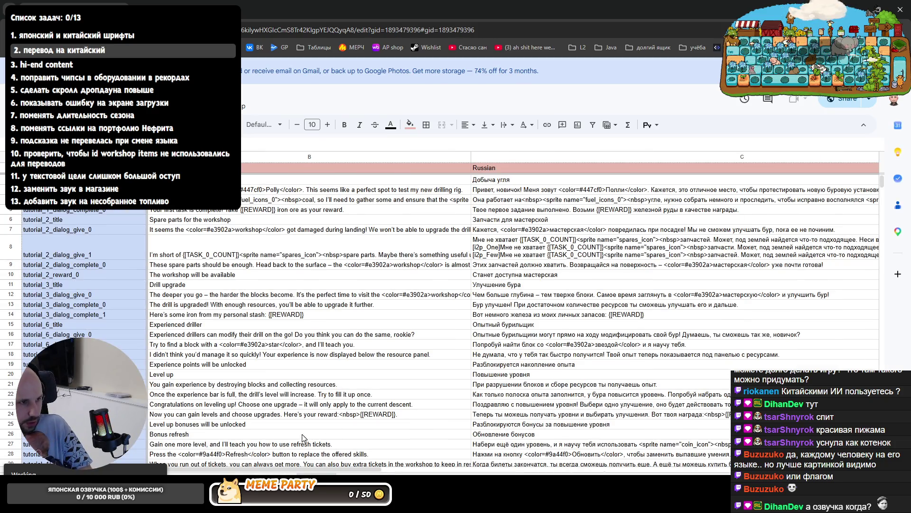
left_click(518, 194)
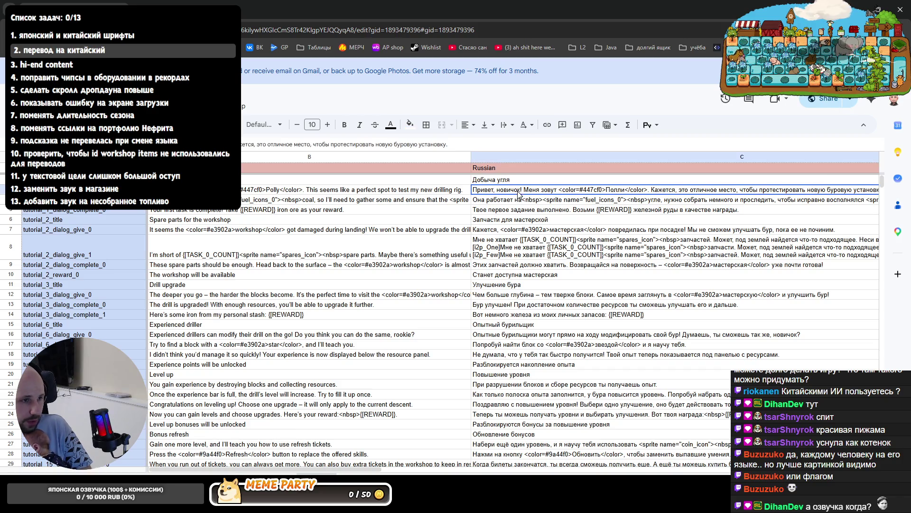
key("Left")
key("Return")
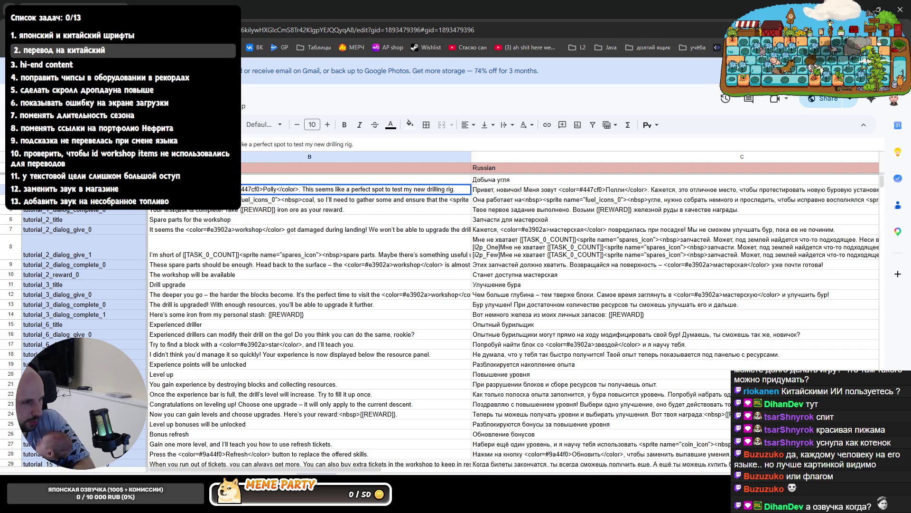
key("ctrl+a")
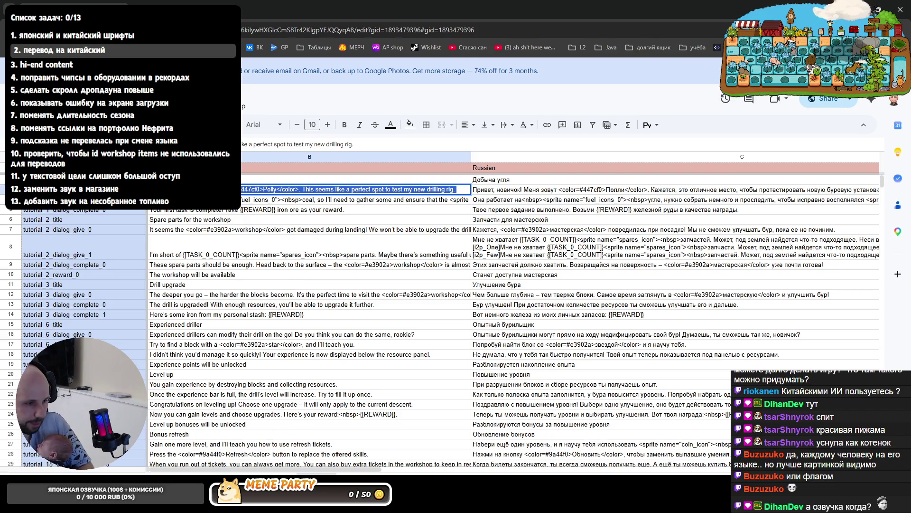
key("alt+Tab")
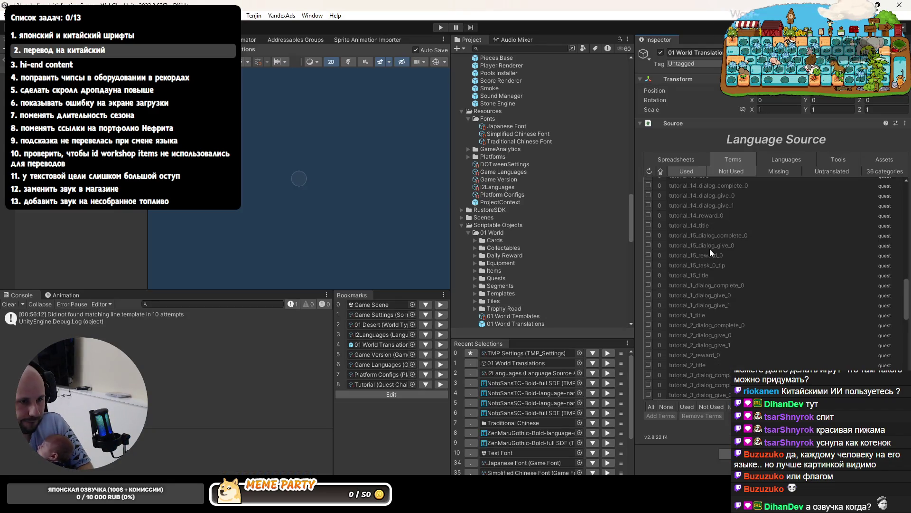
Expand tutorial_1_dialog_give_0 and replace its English text with the sheet's greeting
left_click(707, 285)
left_click(712, 228)
left_click(712, 238)
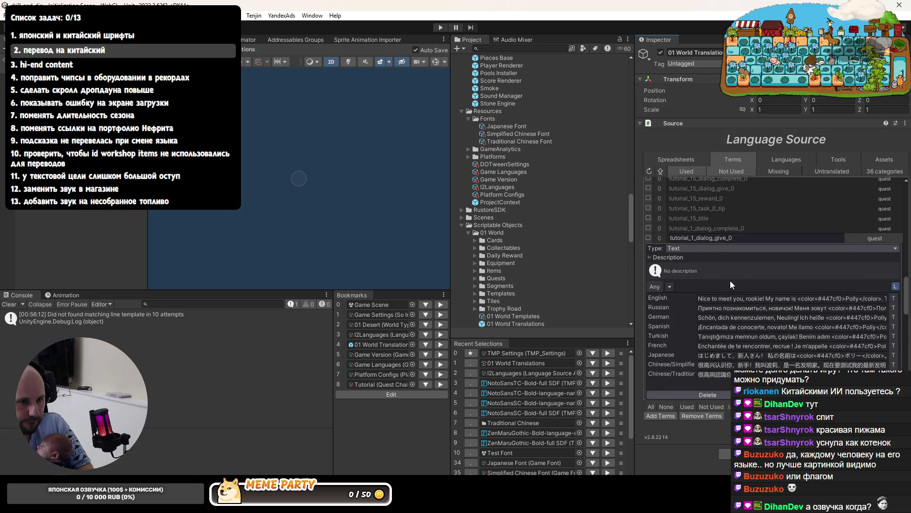
left_click(720, 299)
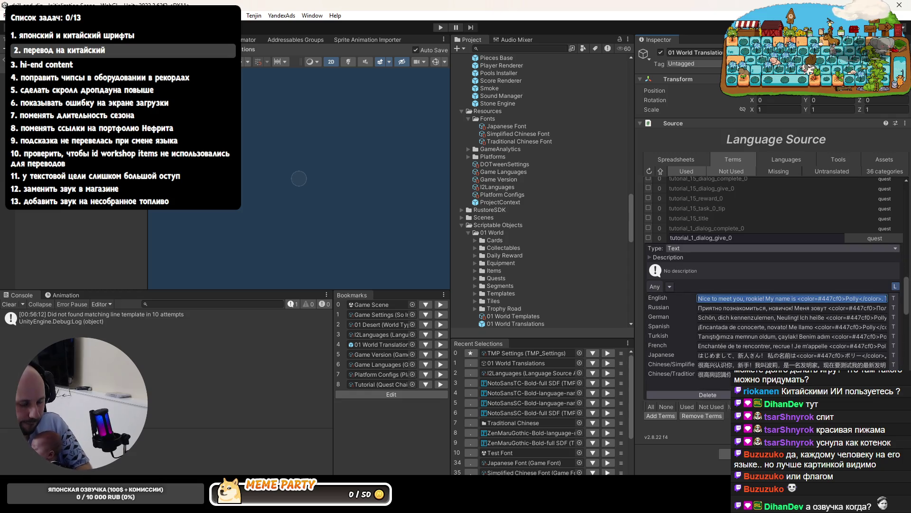
key("End")
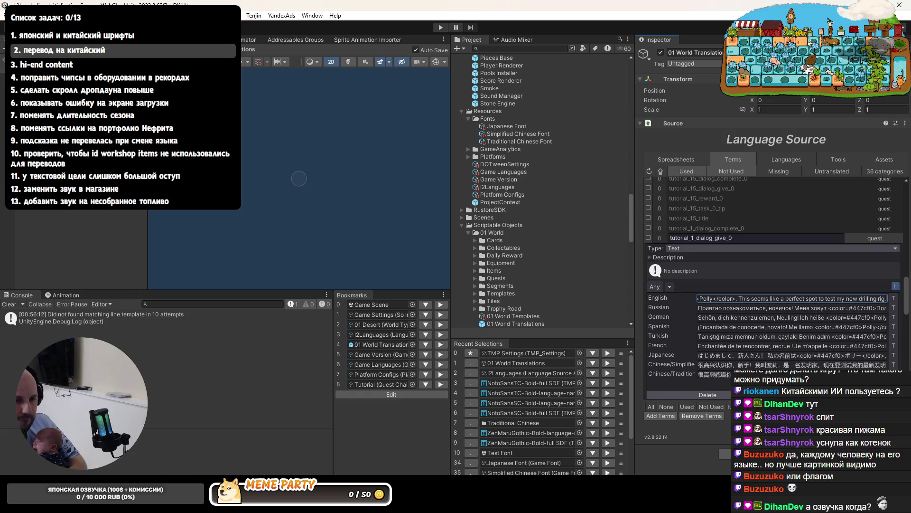
key("Home")
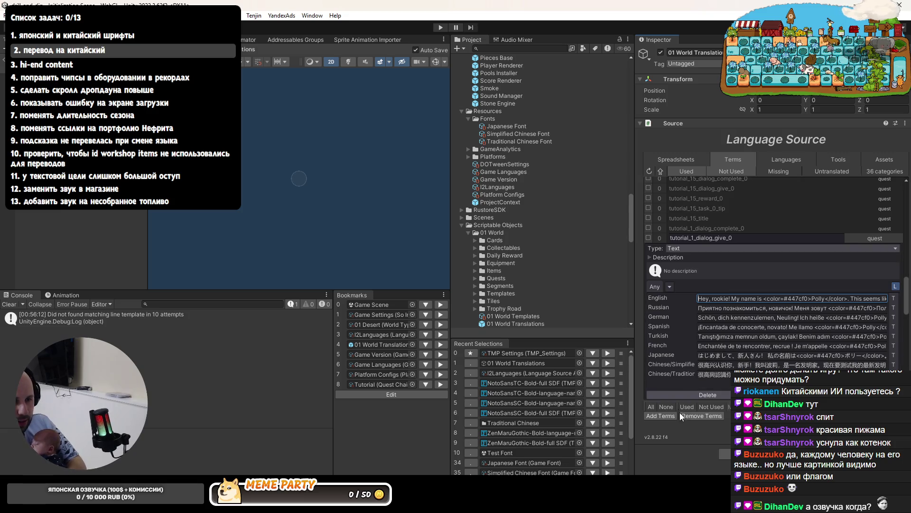
left_click(728, 306)
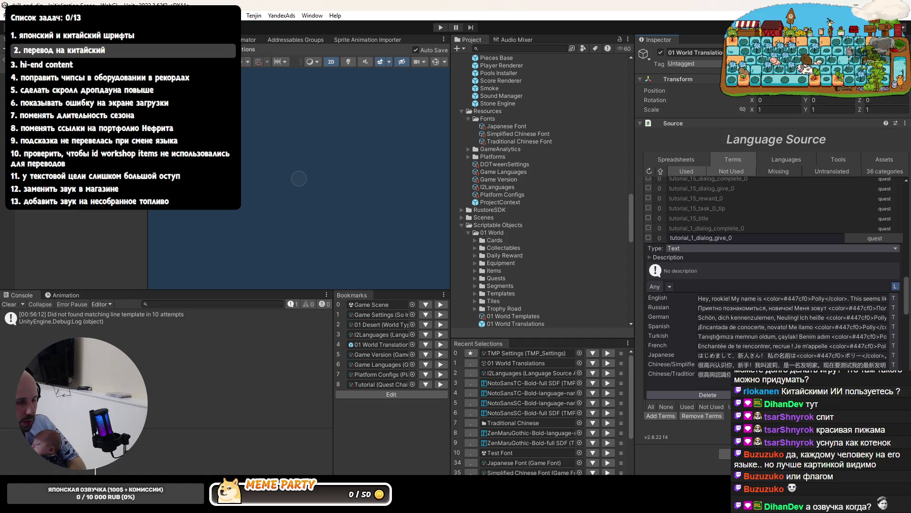
Paste the sheet's Russian and German translations into the term's matching fields
key("alt+Tab")
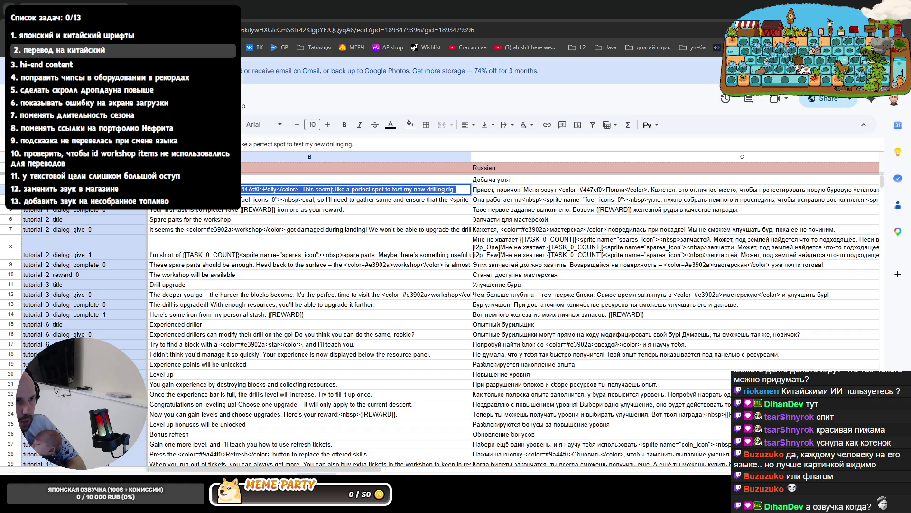
left_click(475, 189)
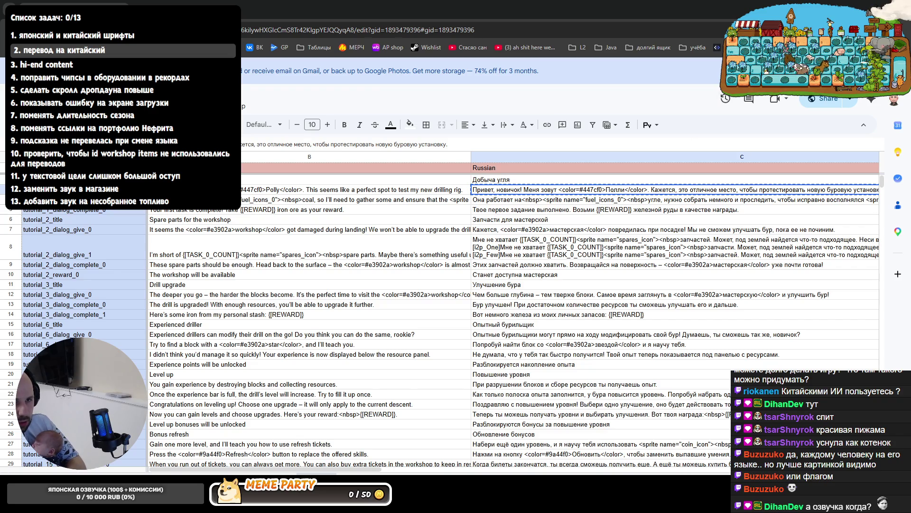
key("alt+Tab")
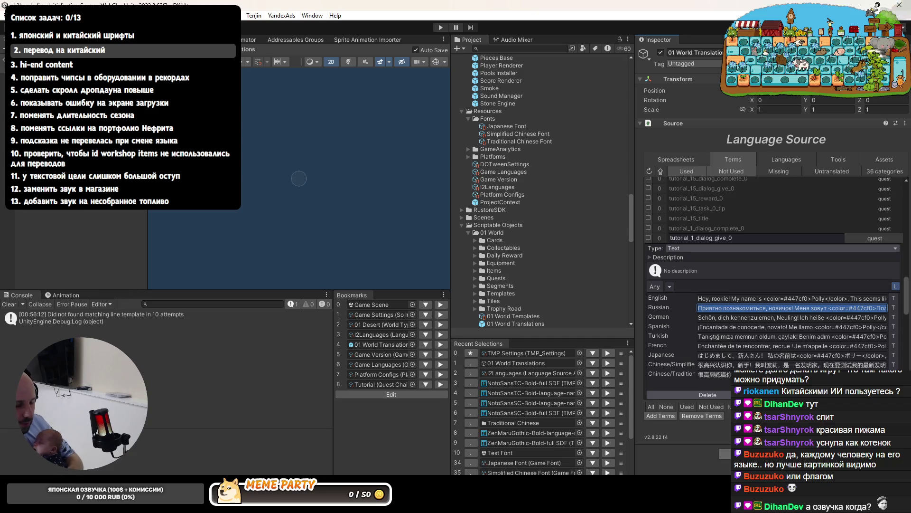
key("ctrl+v")
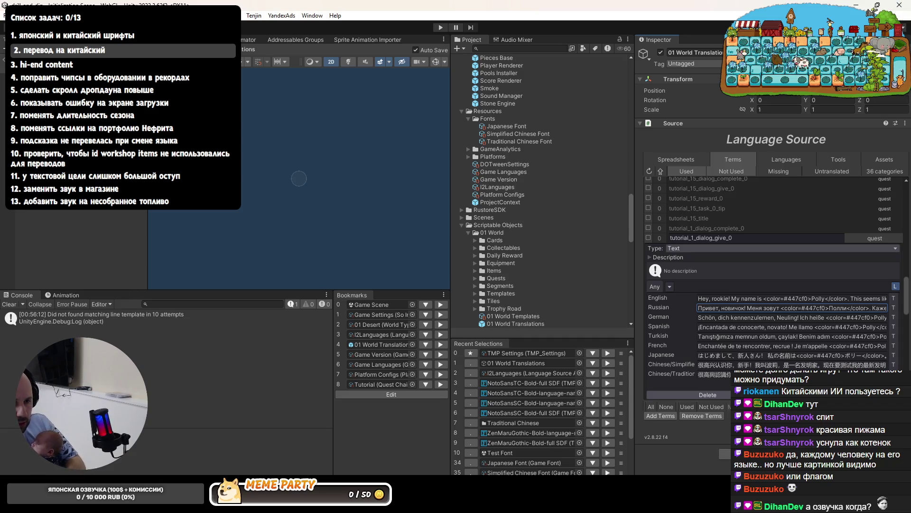
key("alt+Tab")
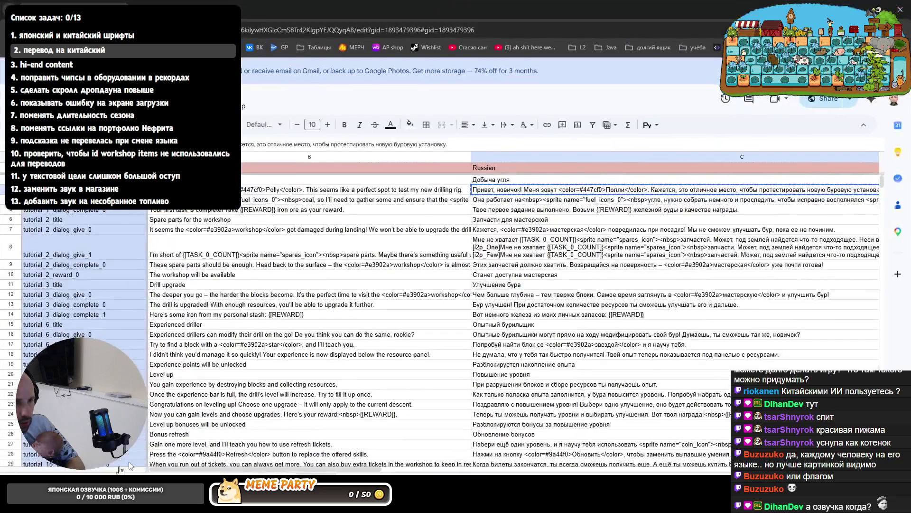
left_click_drag(440, 470, 548, 470)
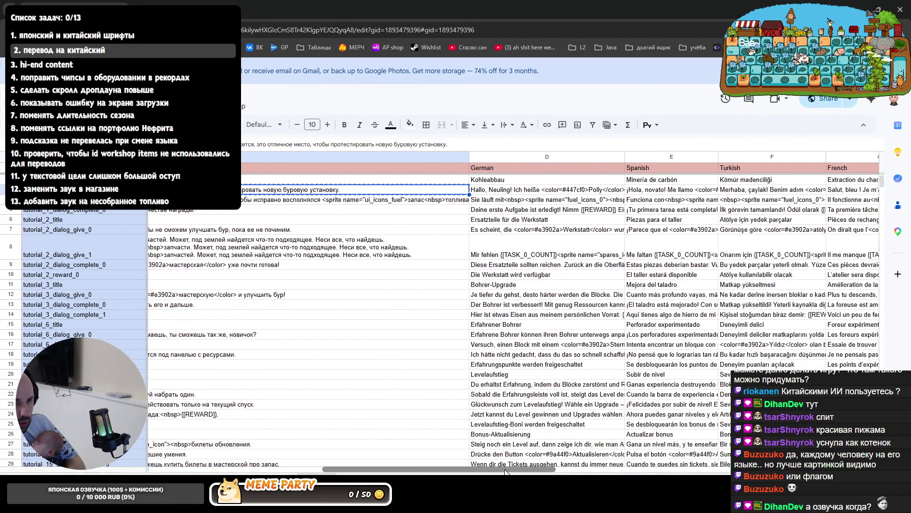
key("Right")
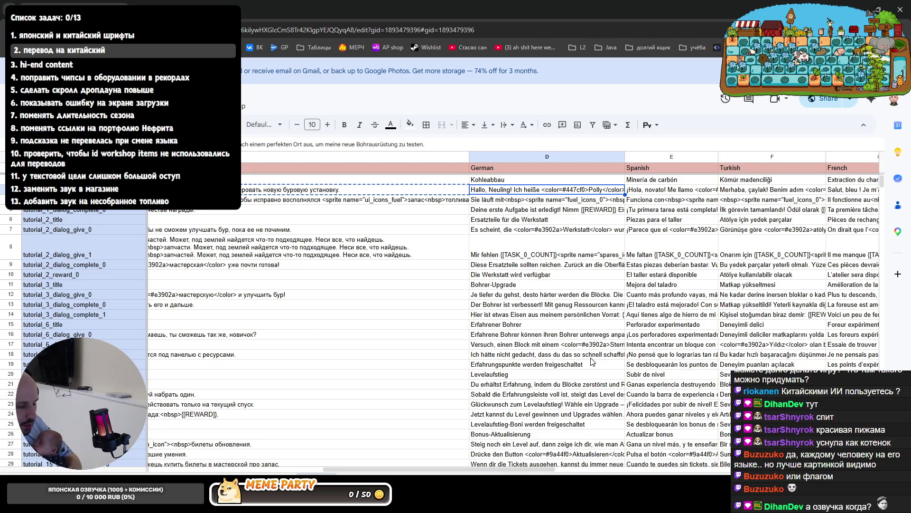
key("alt+Tab")
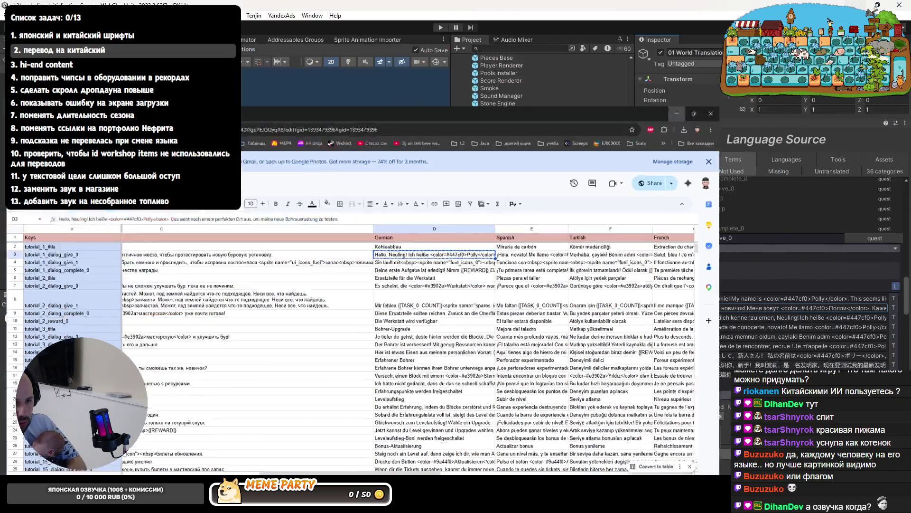
key("Tab")
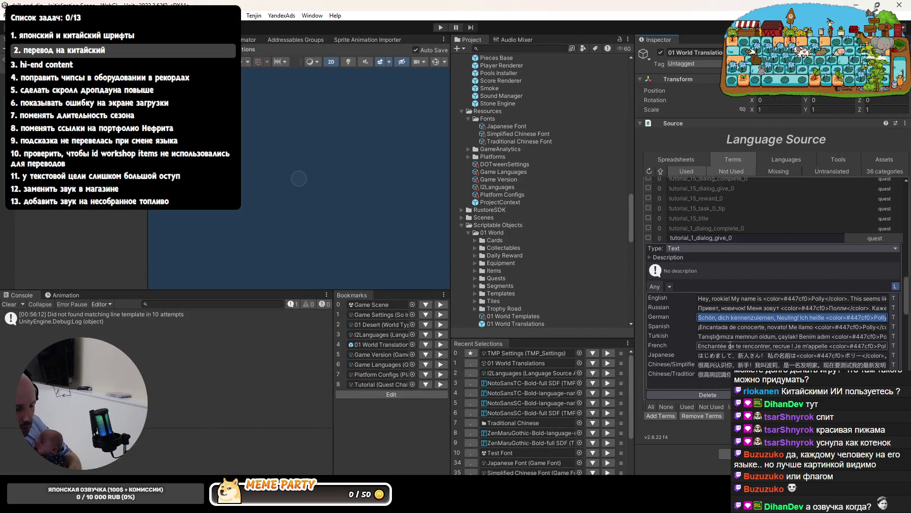
key("ctrl+v")
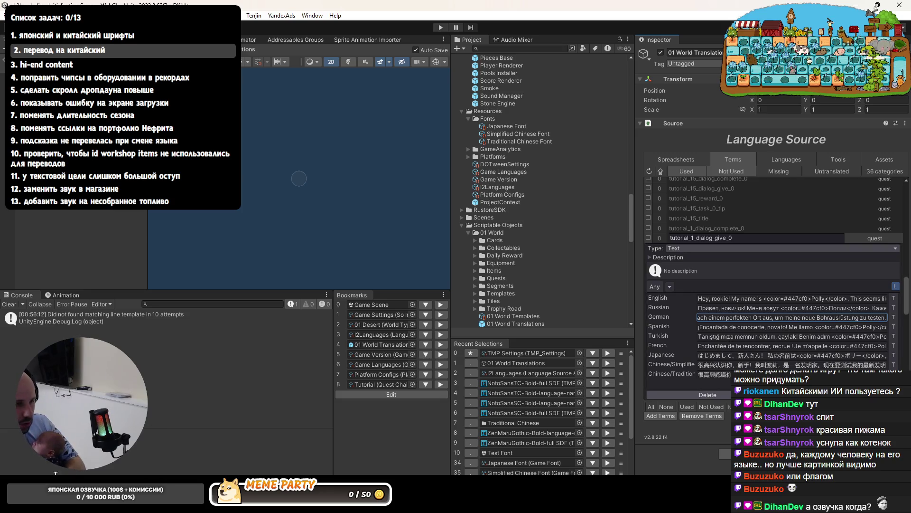
Replace the term's Spanish text with the Spanish translation from the sheet
key("alt+Tab")
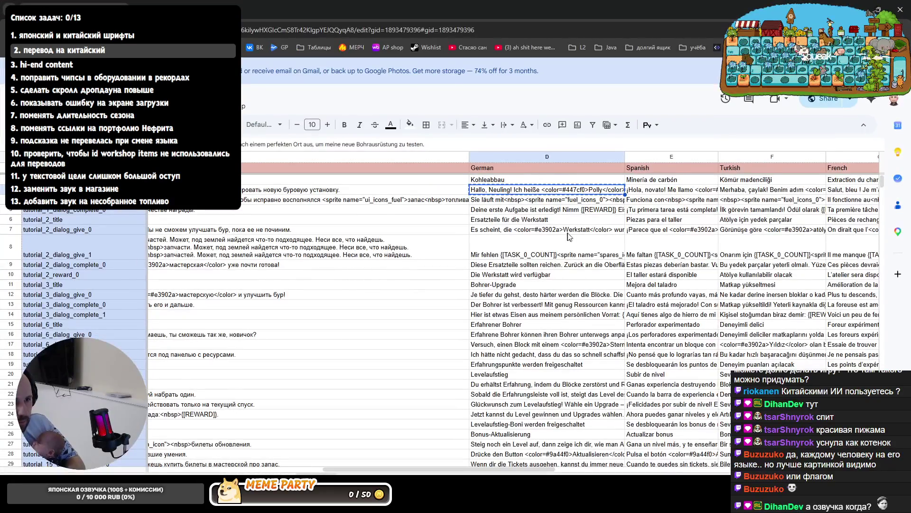
left_click(653, 189)
key("ctrl+c")
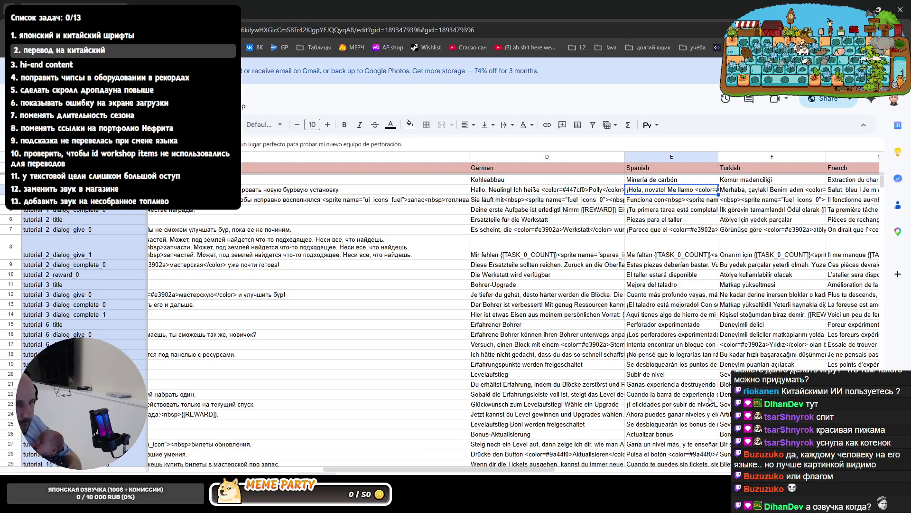
key("alt+Tab")
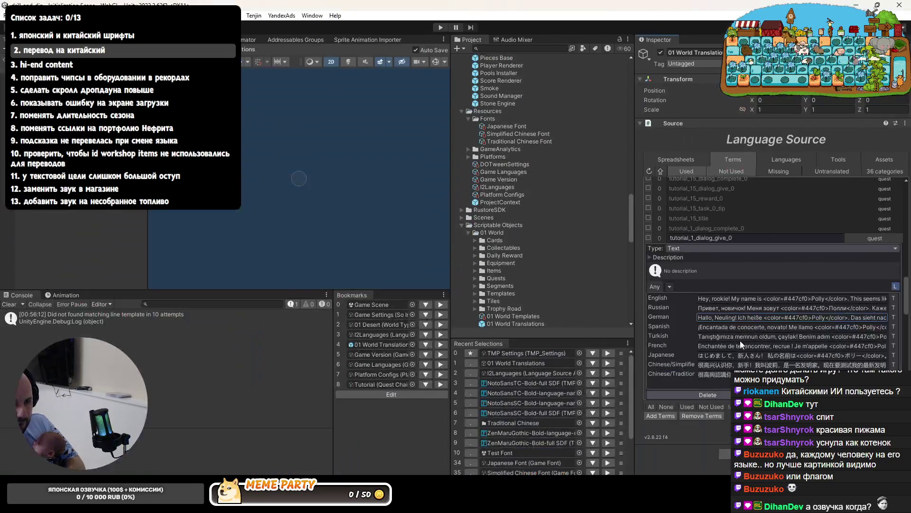
left_click(731, 328)
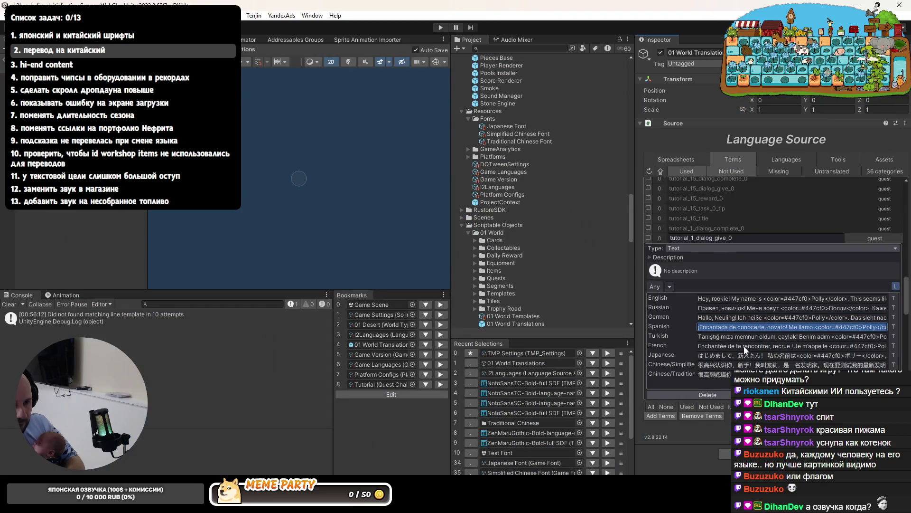
key("ctrl+v")
left_click(645, 452)
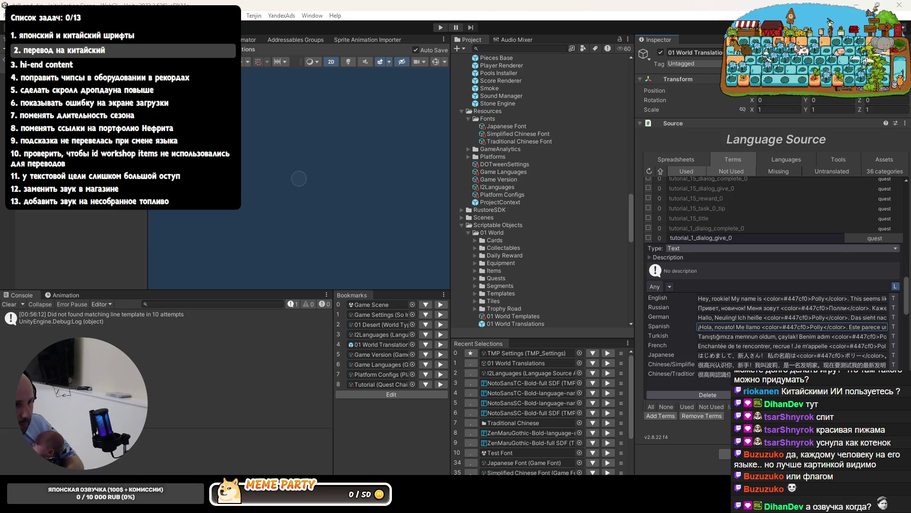
Replace the term's Turkish text with the Turkish translation from the sheet
key("alt+Tab")
left_click(747, 190)
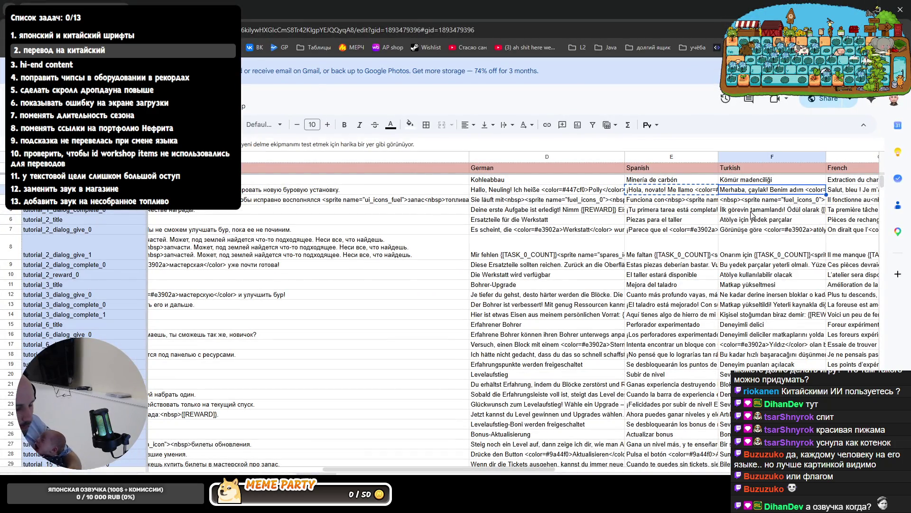
left_click_drag(387, 468, 428, 473)
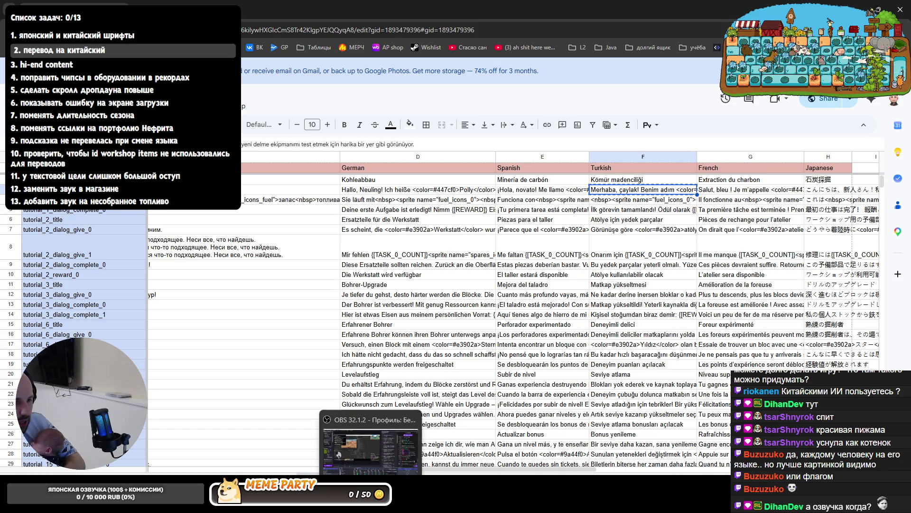
left_click(333, 442)
left_click(725, 336)
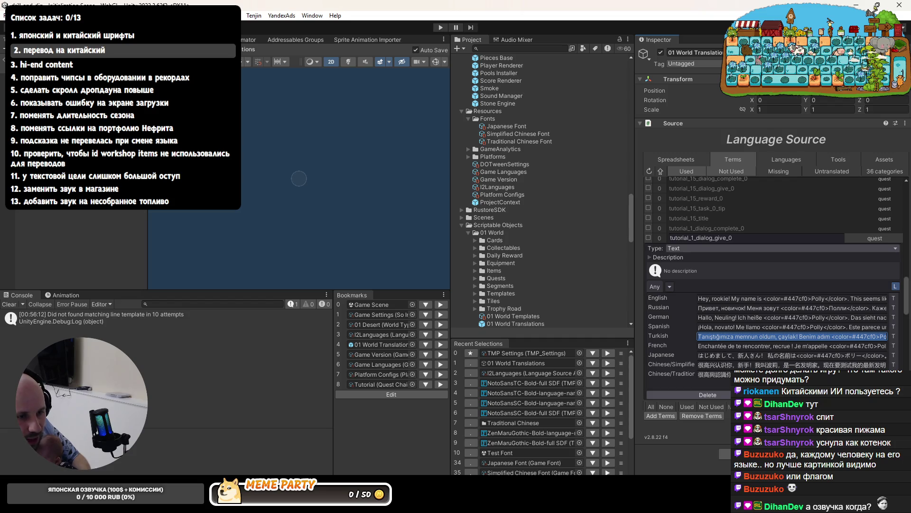
key("ctrl+v")
key("Home")
Paste the sheet's French and Japanese translations into the term's matching fields
key("alt+Tab")
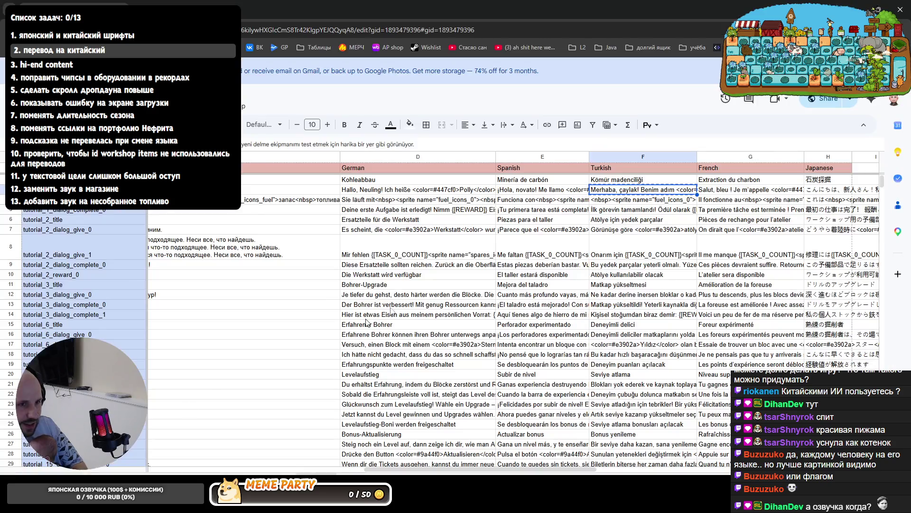
key("Right")
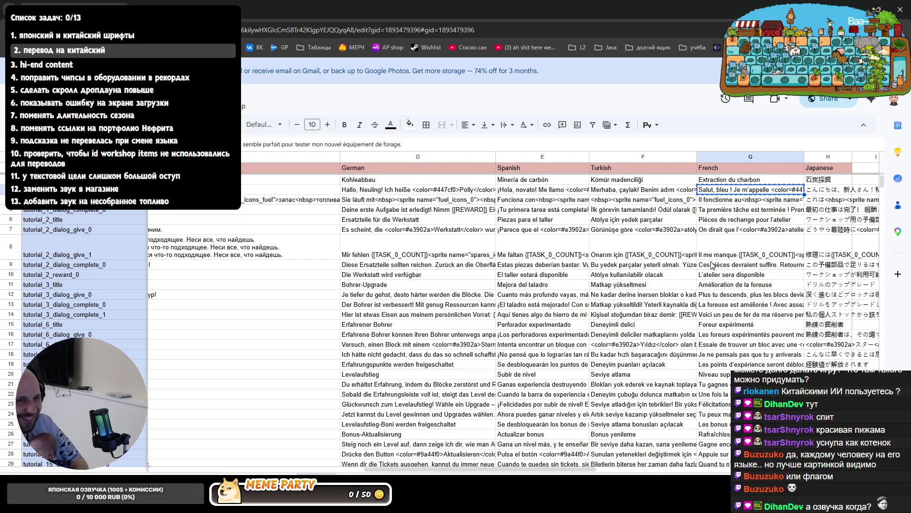
key("alt+Tab")
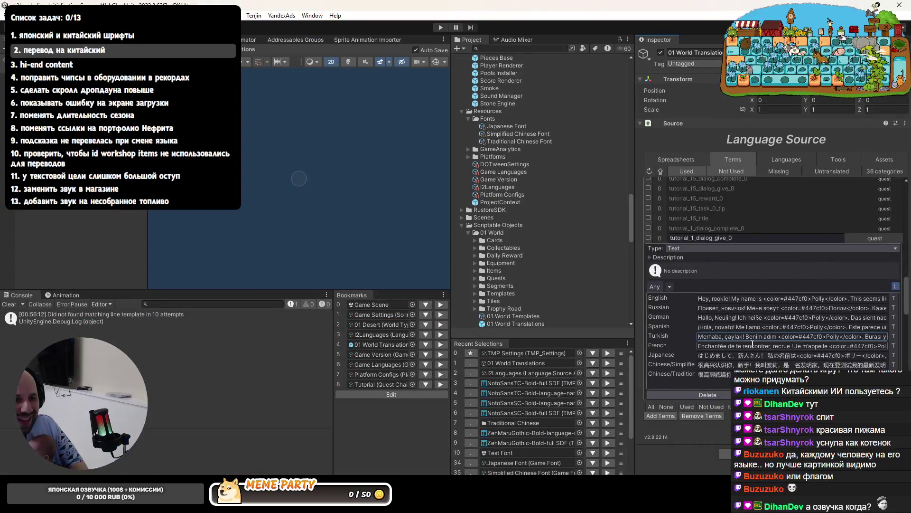
key("ctrl+v")
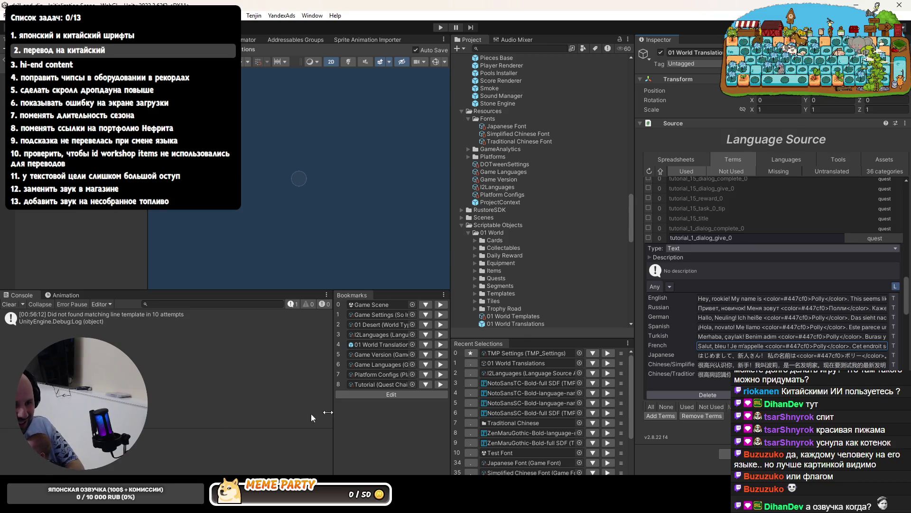
key("alt+Tab")
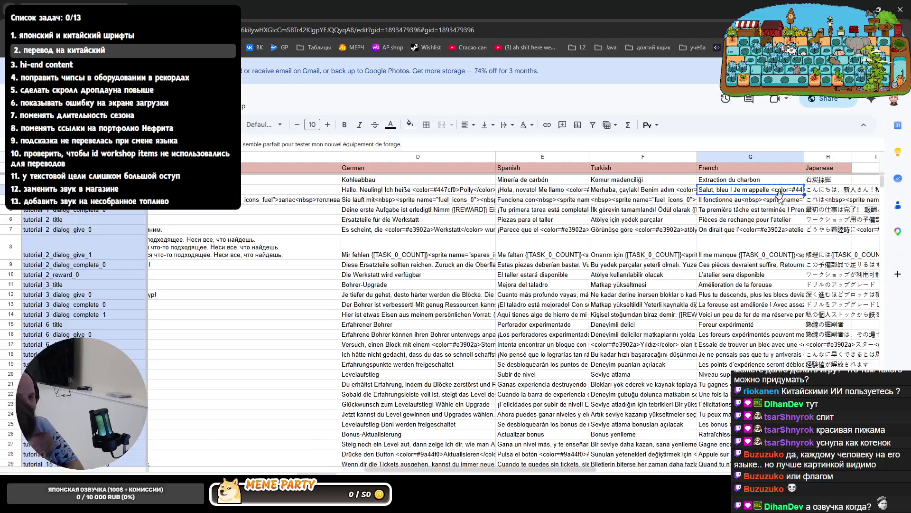
left_click(816, 195)
key("ctrl+c")
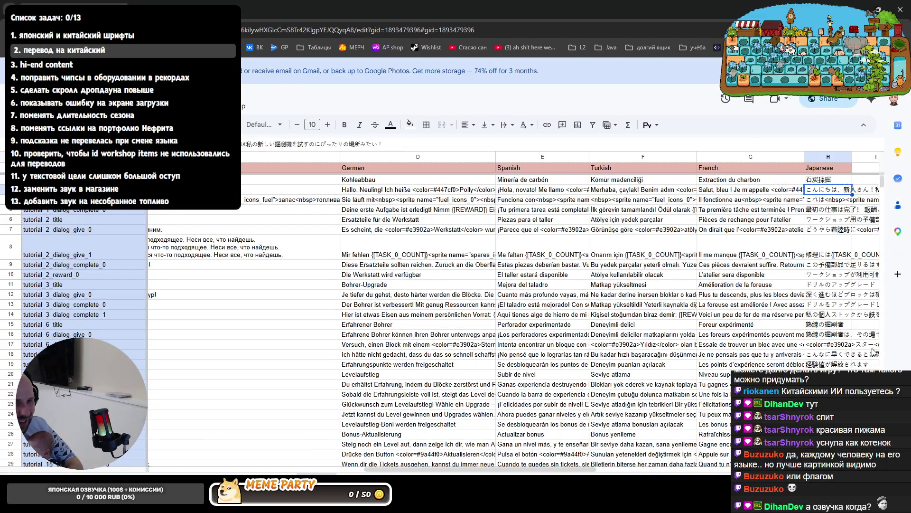
key("alt+Tab")
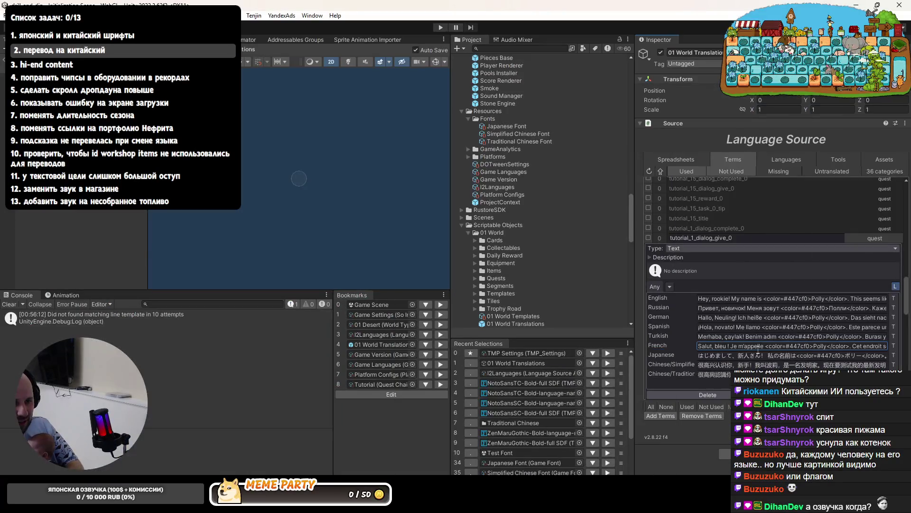
left_click(761, 355)
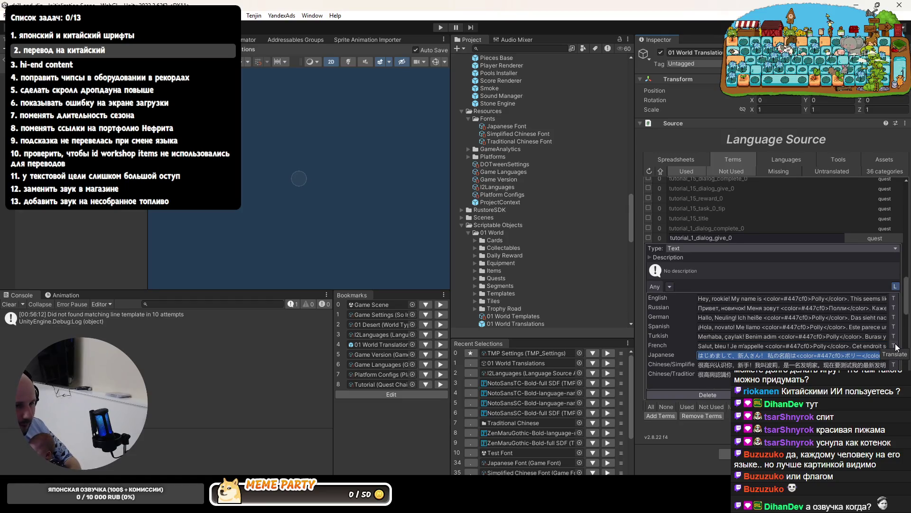
key("ctrl+v")
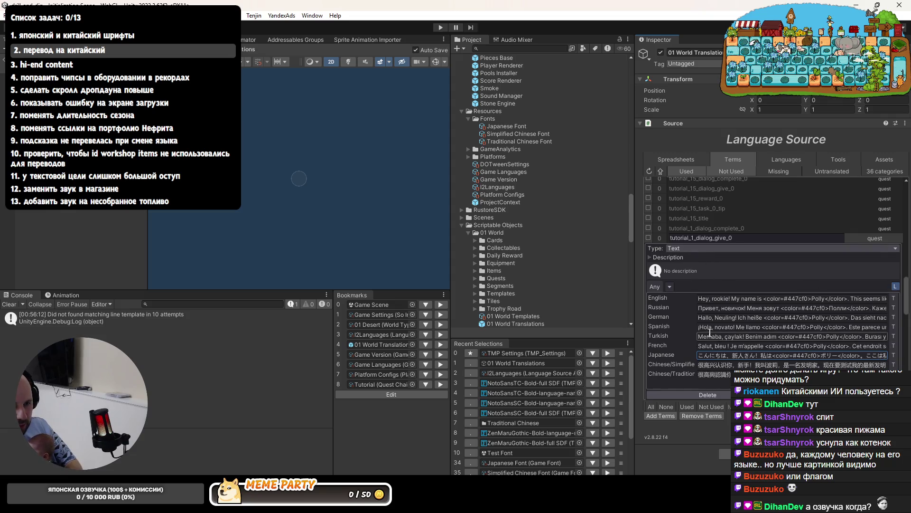
Re-expand tutorial_1_dialog_give_0's translations and copy cell H3 from the spreadsheet
scroll(719, 285, "up", 3)
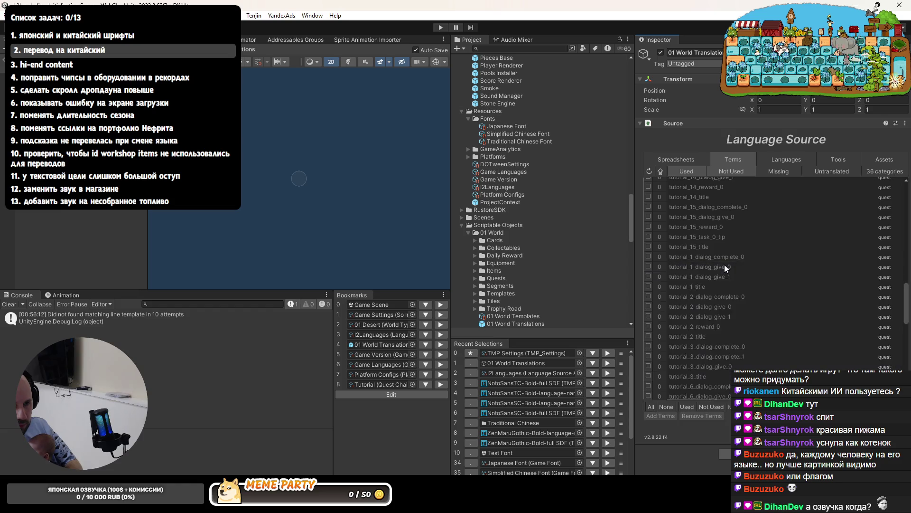
left_click(684, 278)
left_click(711, 268)
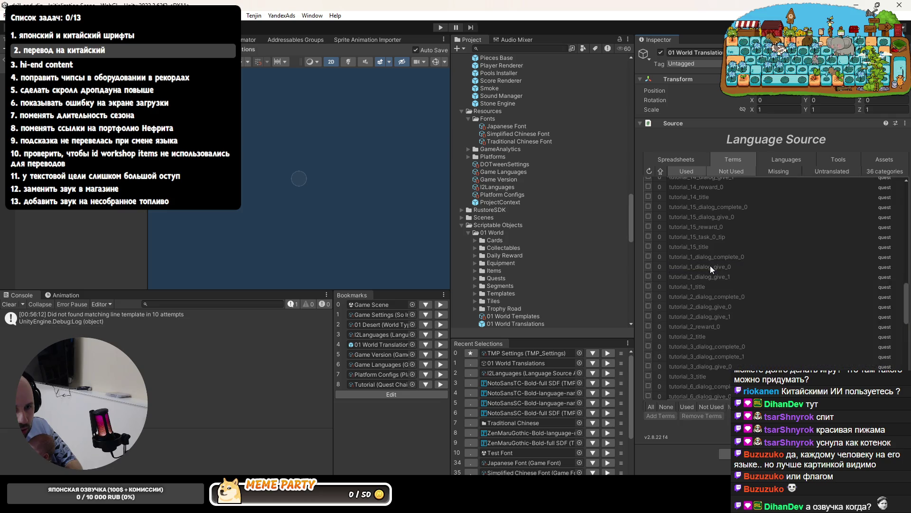
left_click(711, 269)
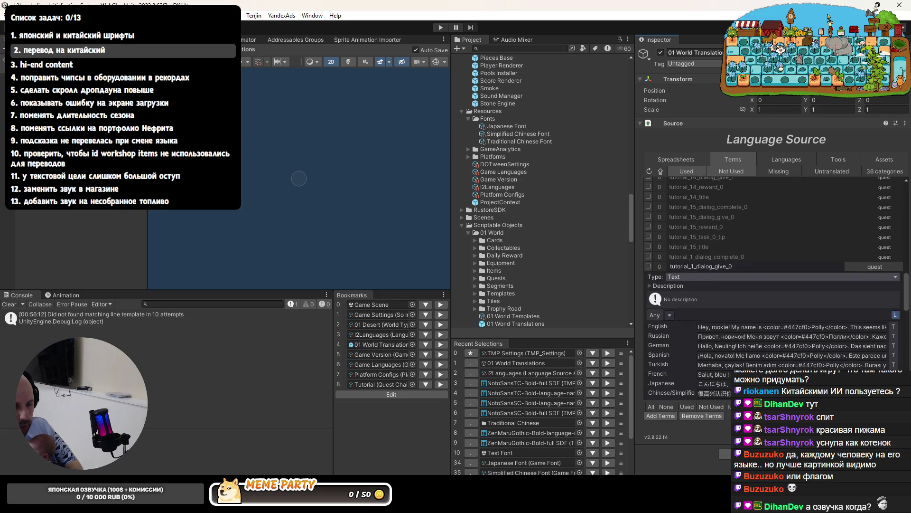
key("alt+Tab")
key("ctrl+c")
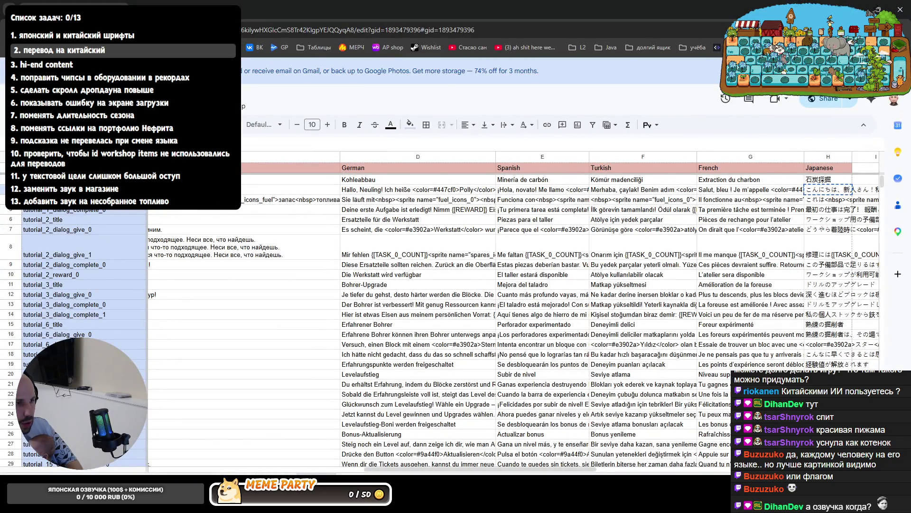
key("Escape")
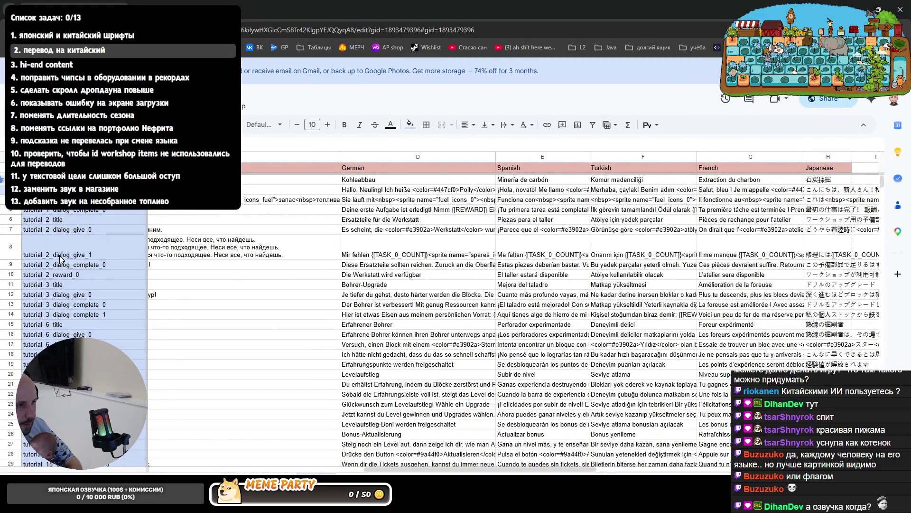
key("alt+Tab")
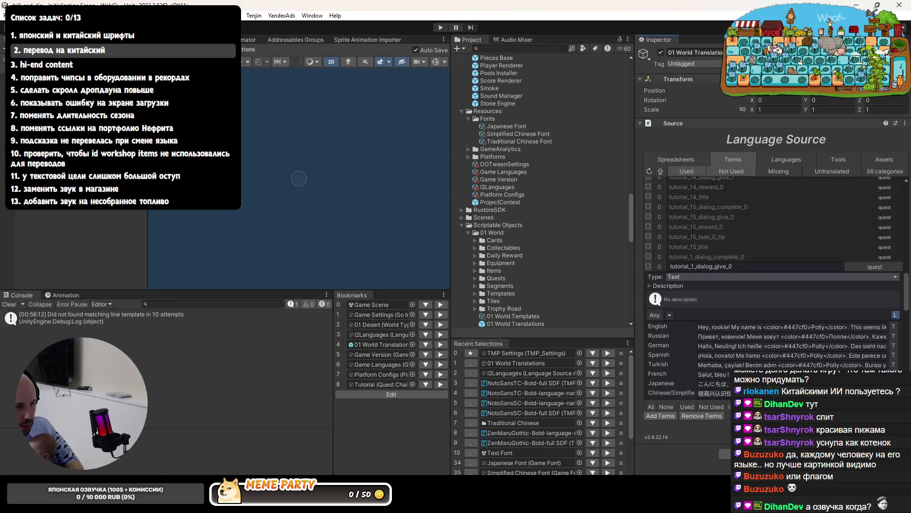
mouse_move(308, 503)
mouse_move(433, 503)
mouse_move(224, 503)
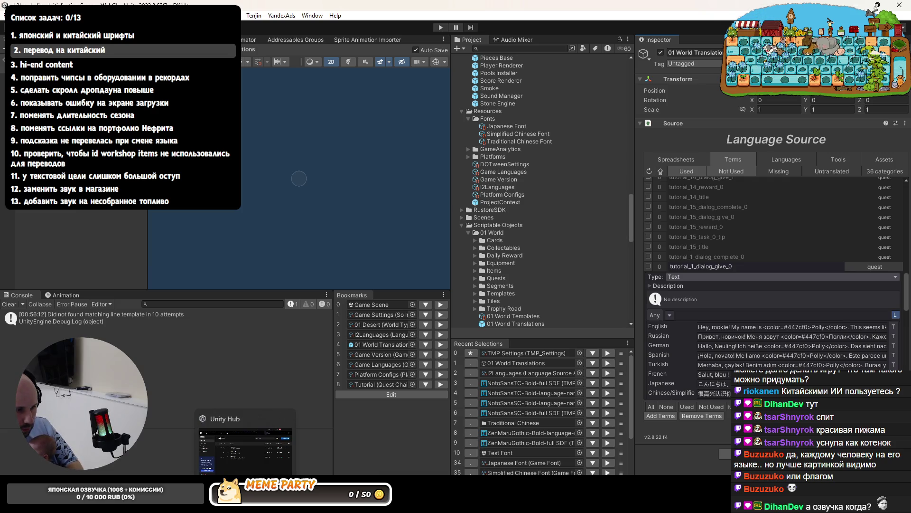
key("alt+Tab")
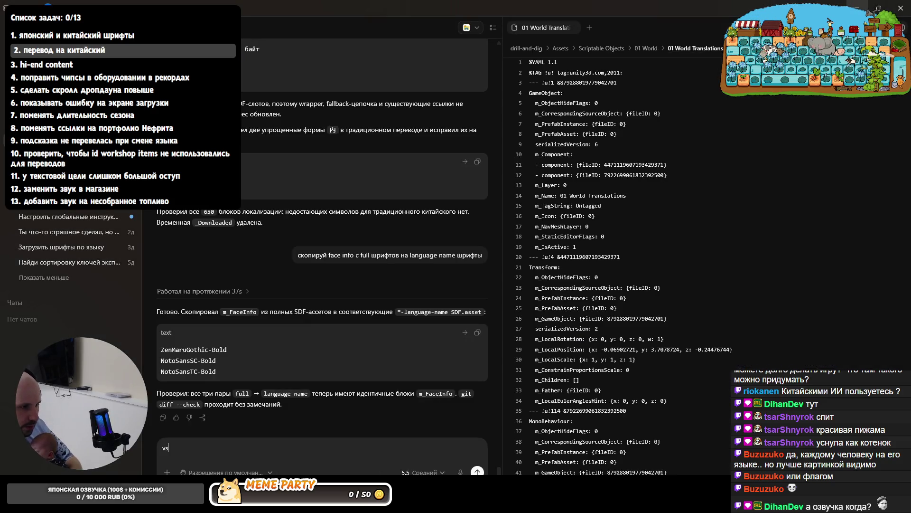
Write a Codex message naming tutorial_1_dialog_give_0, dictate the rest of the request, and send it
type("мы обновили переводы для ключа")
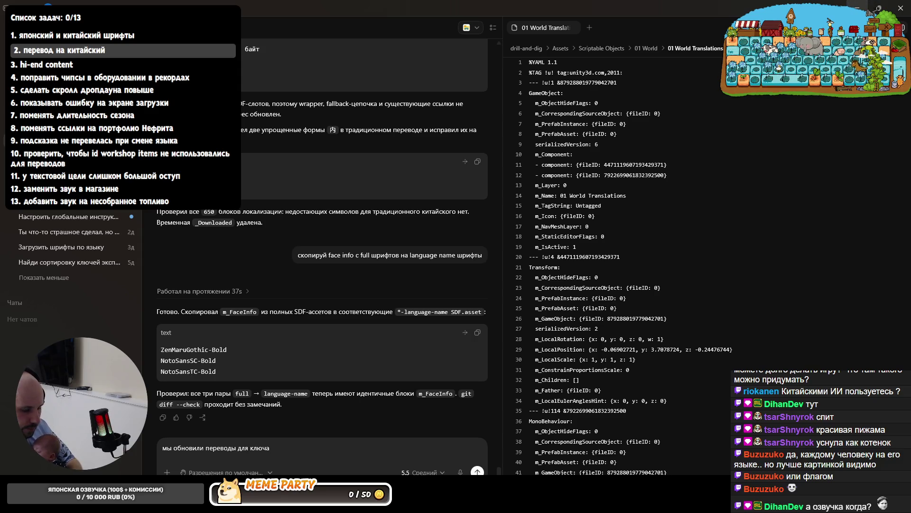
key("ctrl+v")
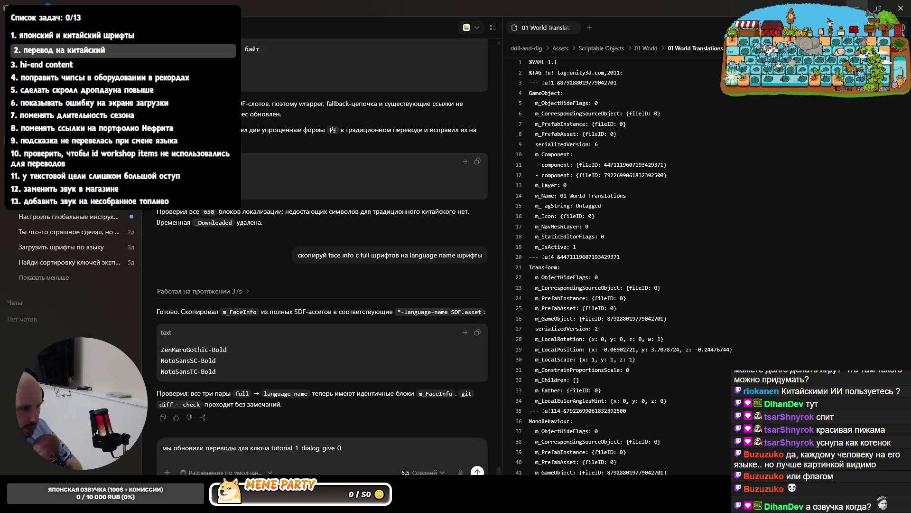
left_click(460, 472)
type(".")
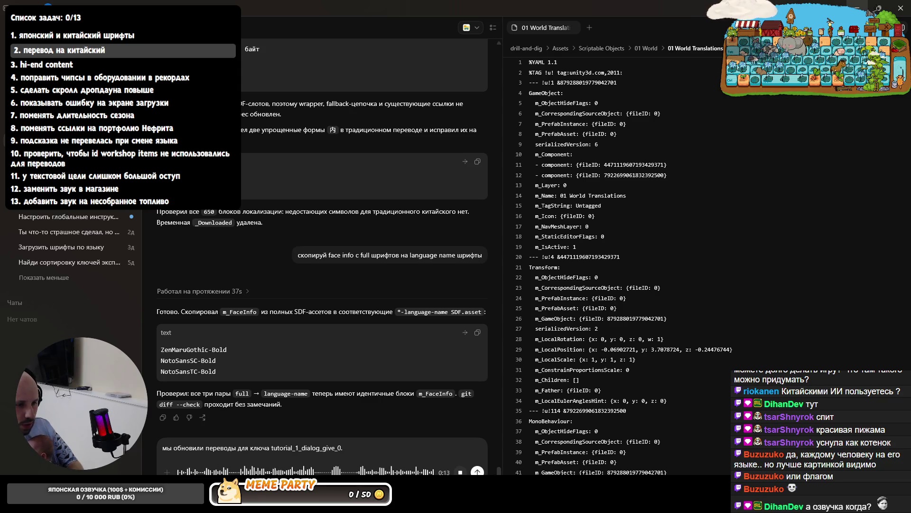
left_click(459, 472)
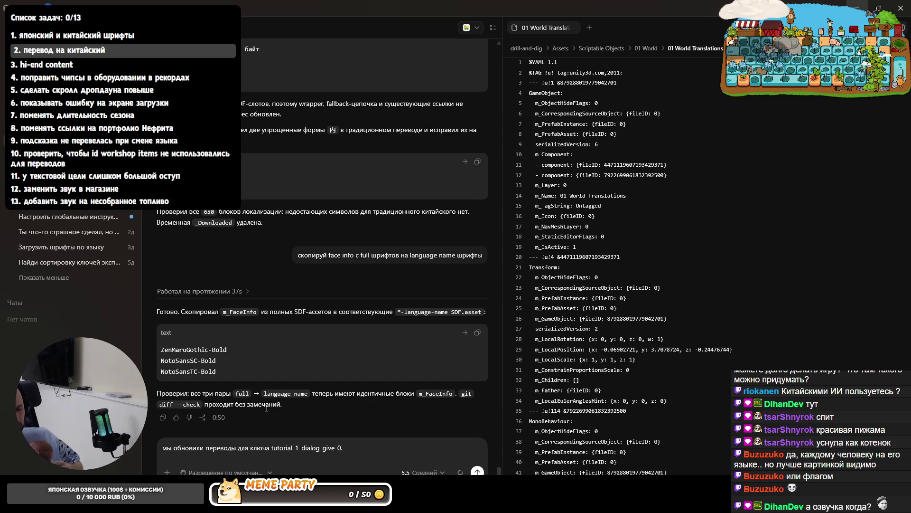
key("Return")
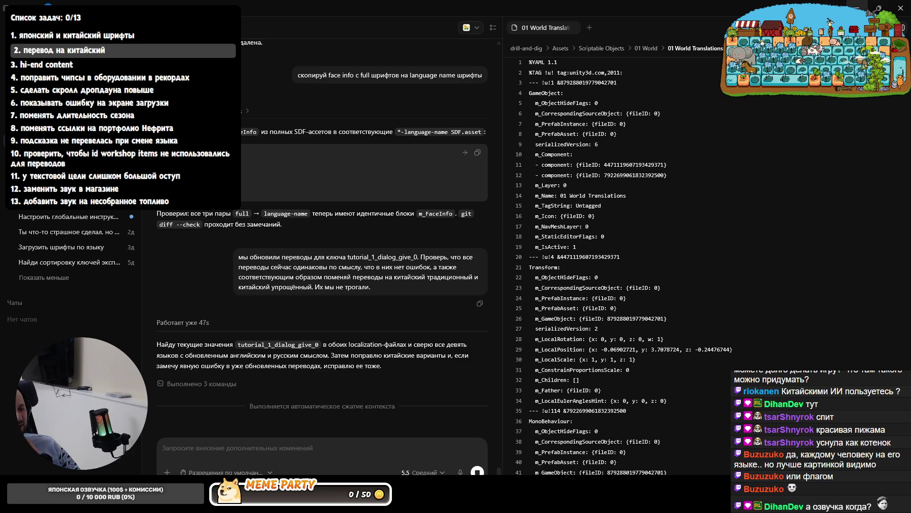
Leave Codex working on the request and switch to the Rider IDE
key("alt+Tab")
List Rider's local Git changes, expand the changed-file groups, and inspect the first flag images
left_click(24, 472)
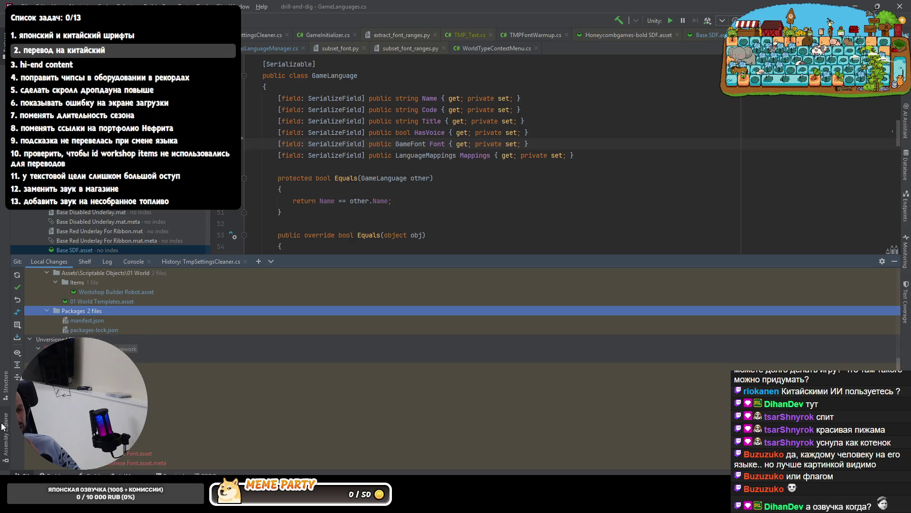
left_click(19, 363)
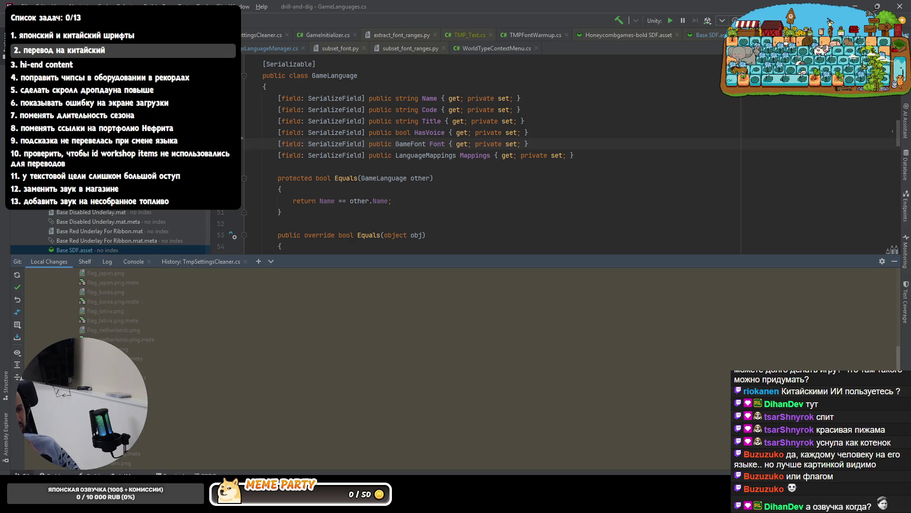
left_click(119, 339)
left_click(118, 358)
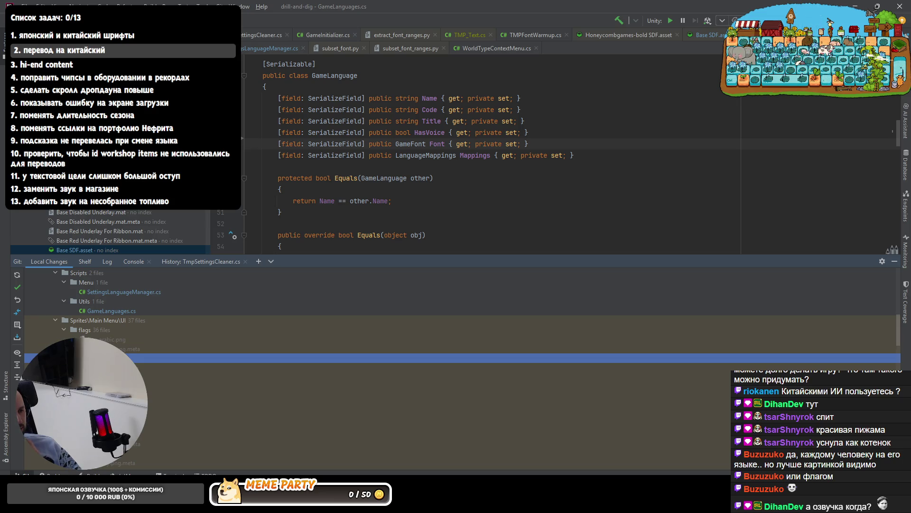
left_click(118, 377)
left_click(119, 396)
left_click(119, 415)
left_click(118, 433)
Inspect the remaining changed flag files, then select the flags folder of 36 sprites
scroll(118, 408, "down", 1)
scroll(118, 408, "down", 1)
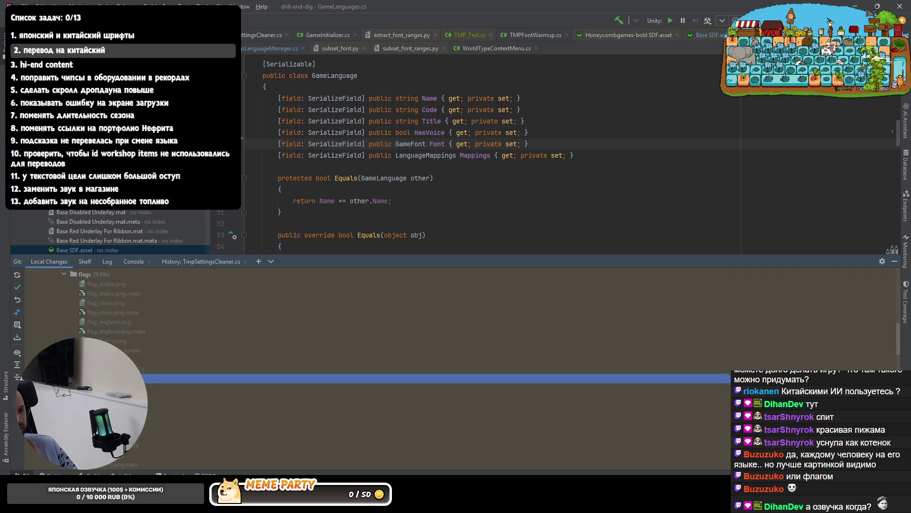
left_click(118, 396)
left_click(119, 415)
scroll(119, 408, "down", 1)
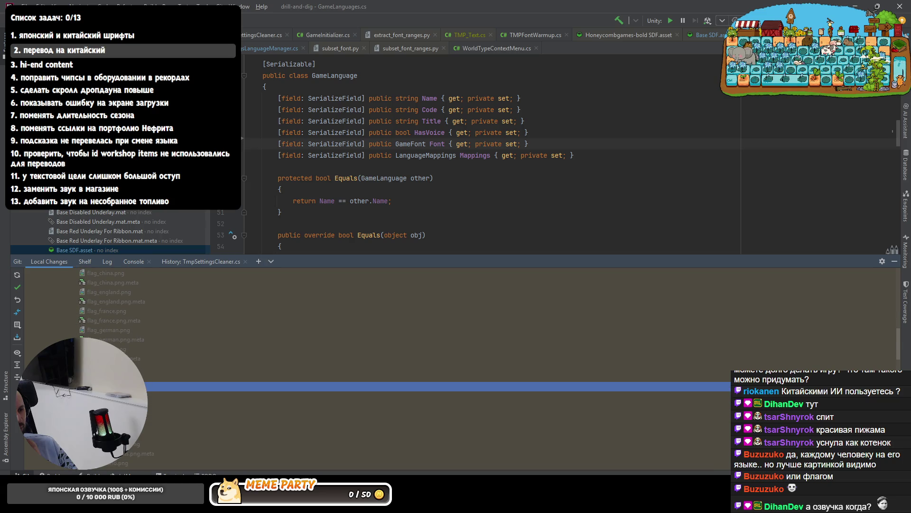
left_click(119, 405)
left_click(118, 424)
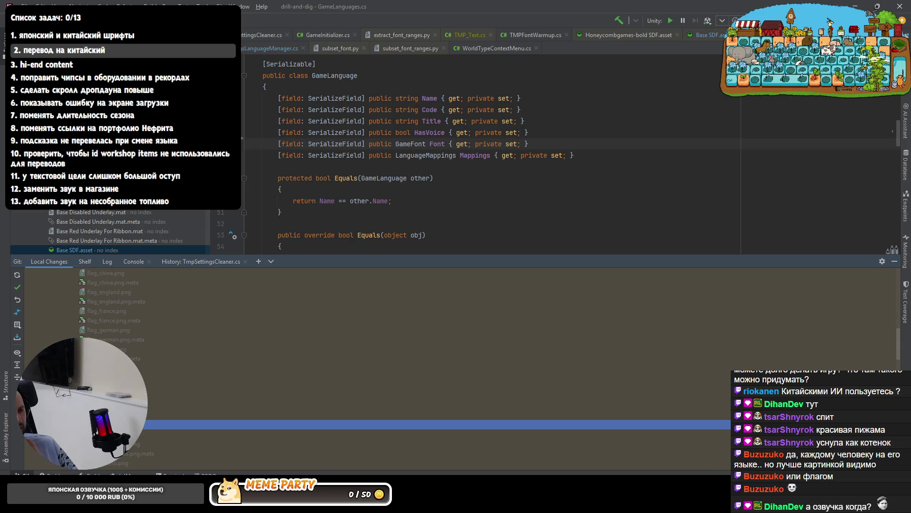
scroll(405, 367, "down", 1)
scroll(427, 406, "down", 2)
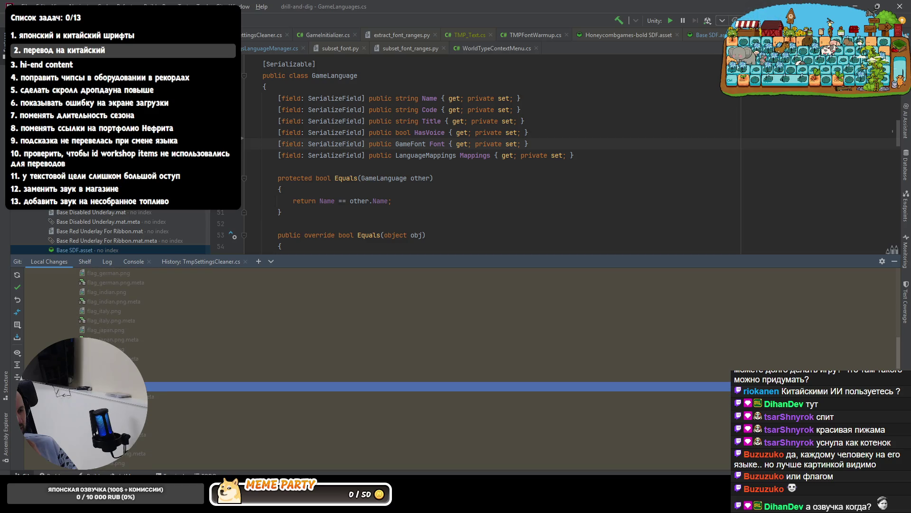
left_click(427, 414)
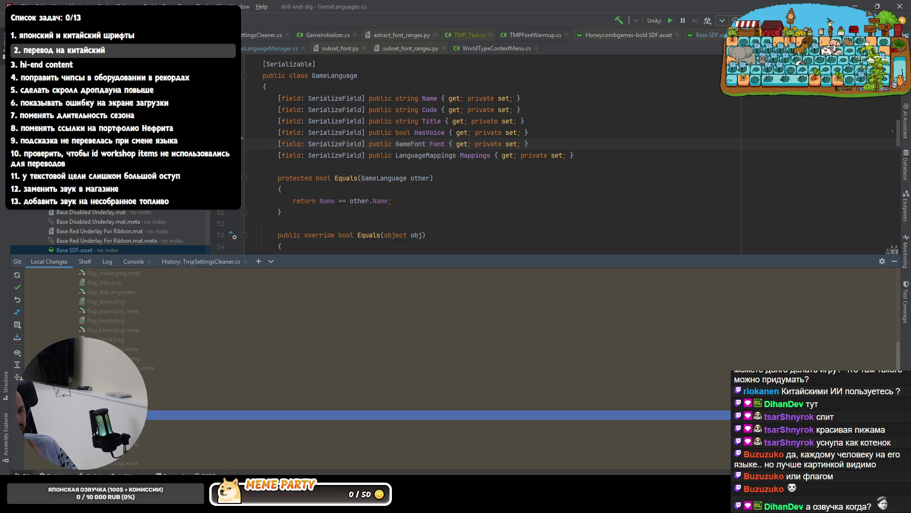
scroll(427, 409, "down", 1)
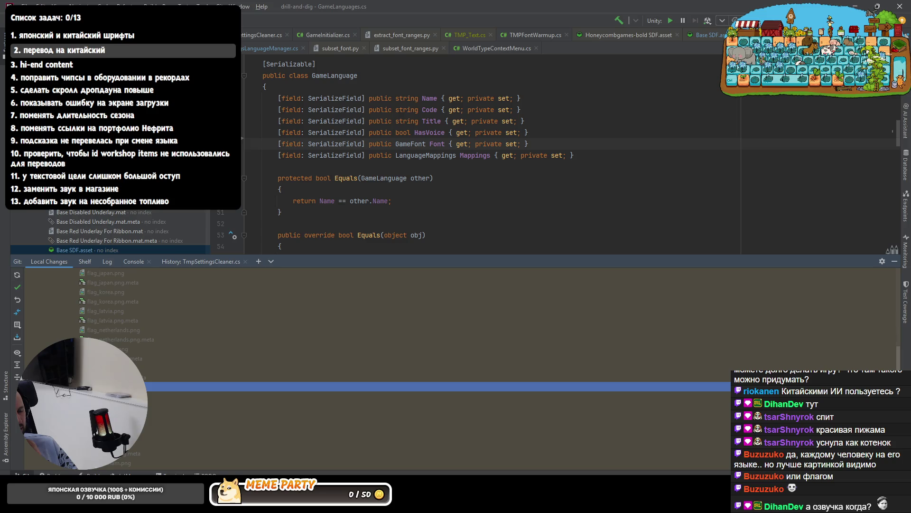
scroll(427, 371, "down", 1)
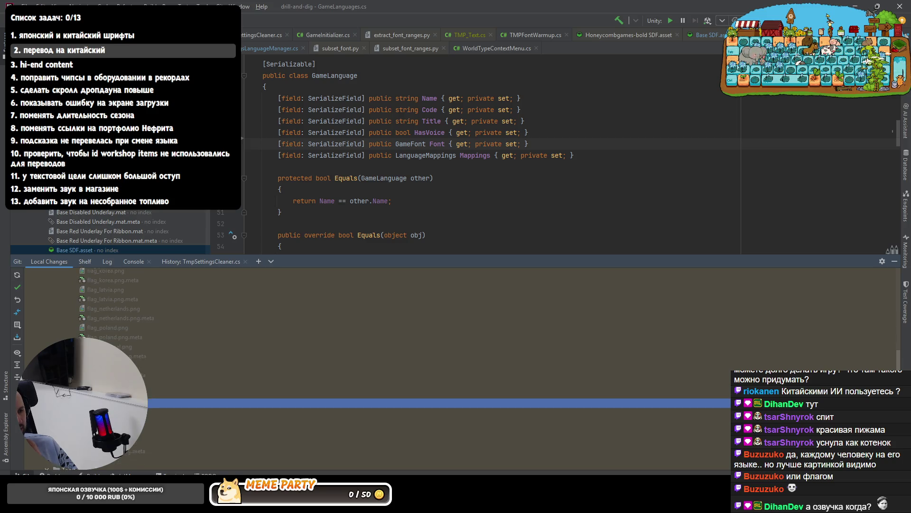
left_click(427, 415)
left_click(427, 433)
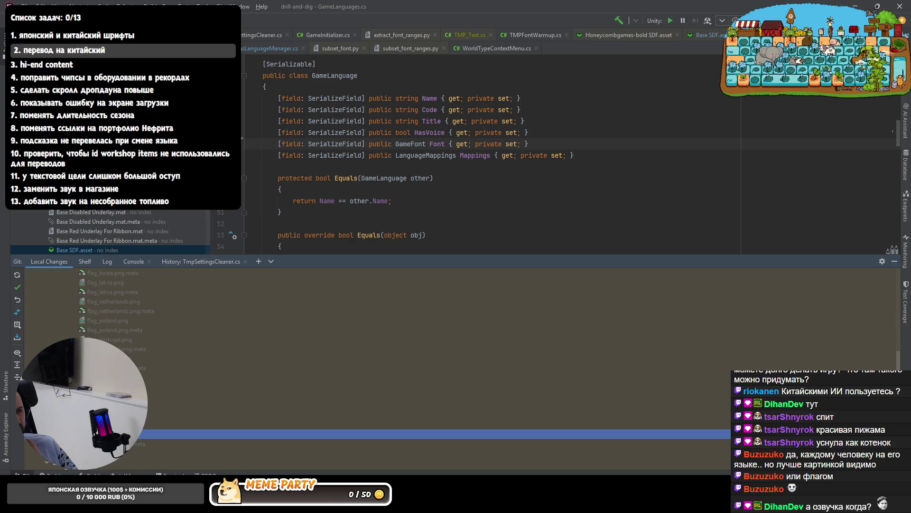
scroll(118, 330, "up", 10)
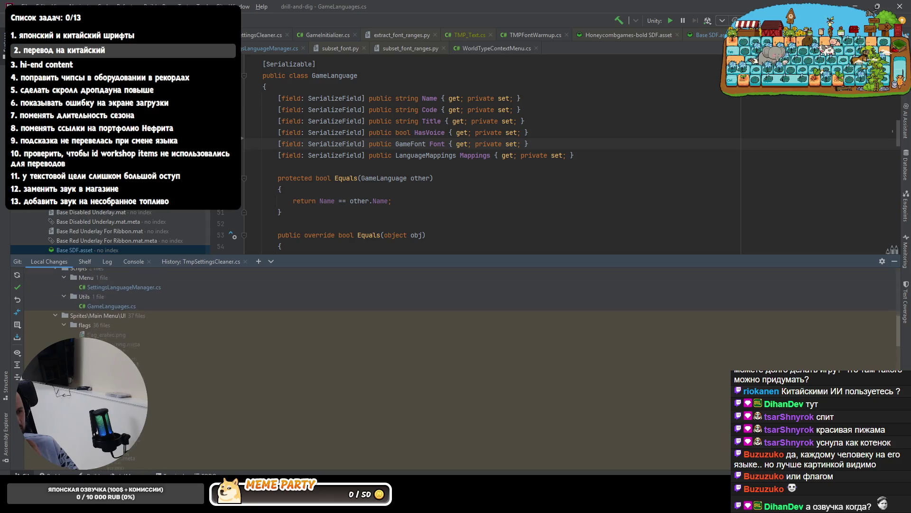
left_click(118, 331)
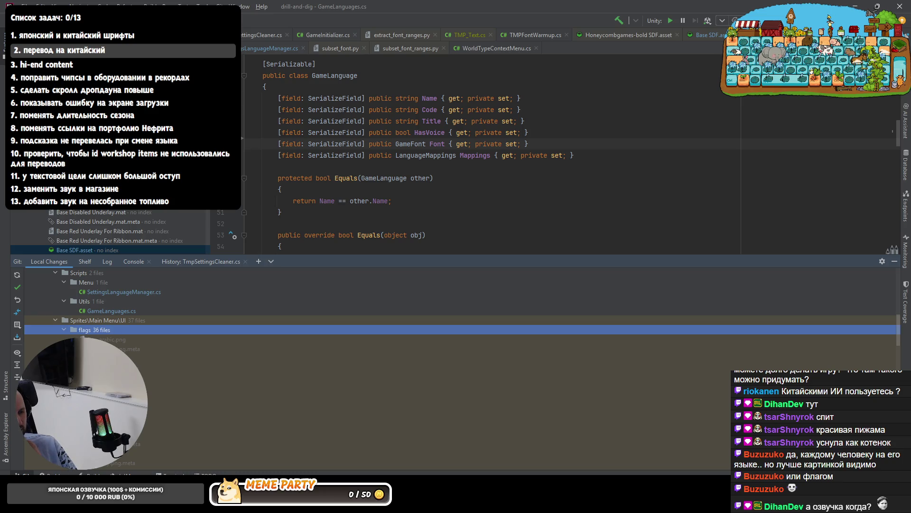
Preview the changed flag images, stepping through to the French flag, then close the preview
double_click(114, 340)
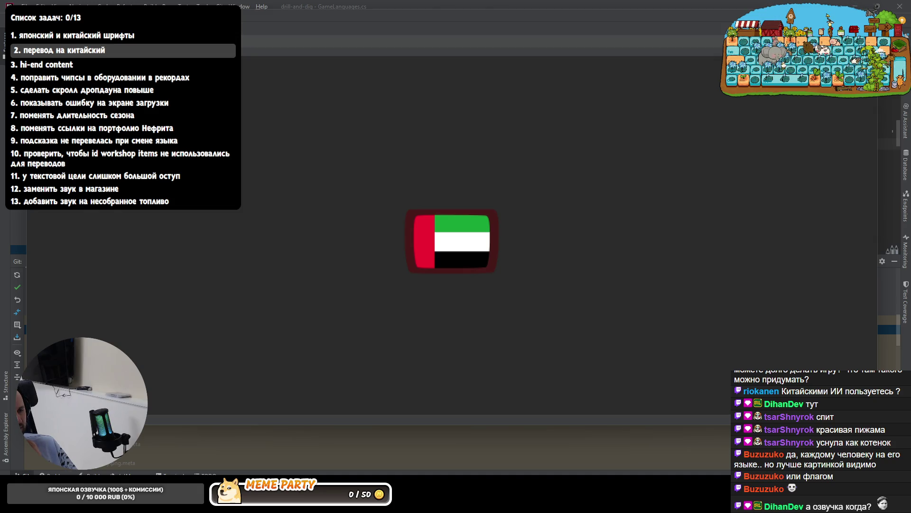
key("Escape")
key("Down")
key("Return")
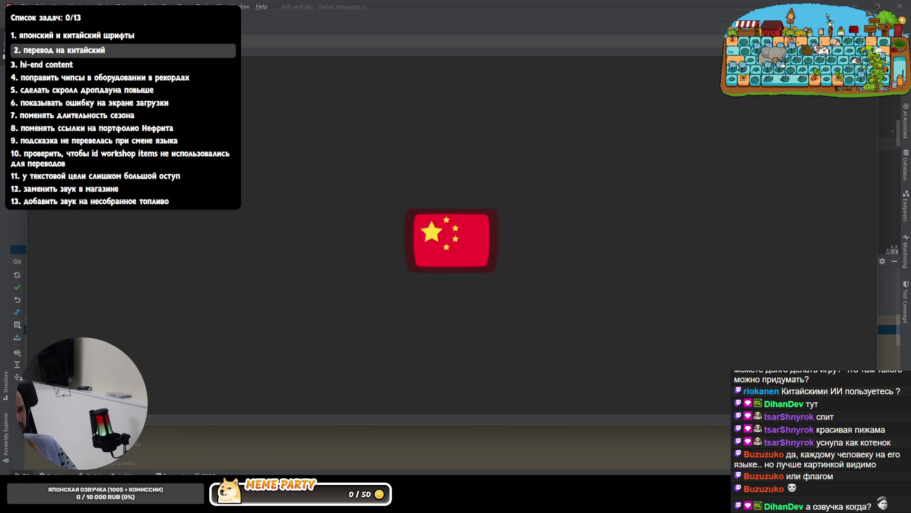
key("Escape")
key("Down")
key("Return")
key("Escape")
key("Down")
key("Return")
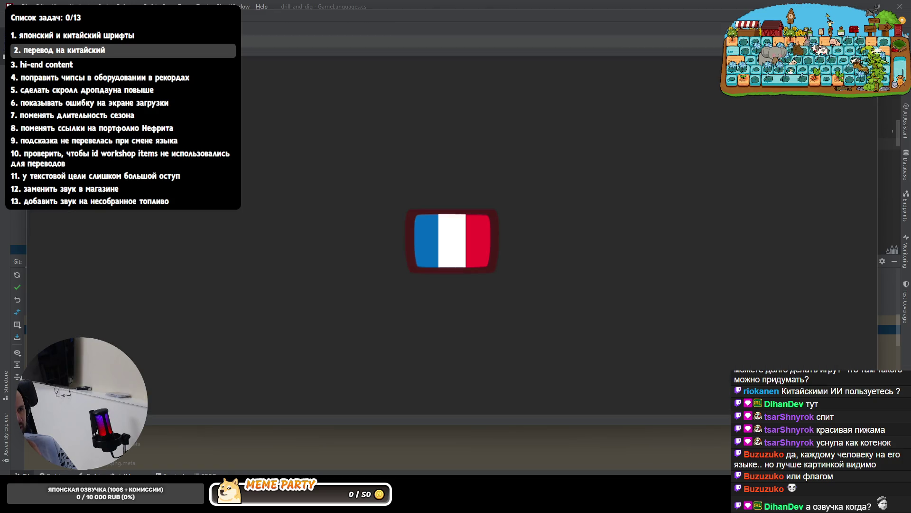
key("Escape")
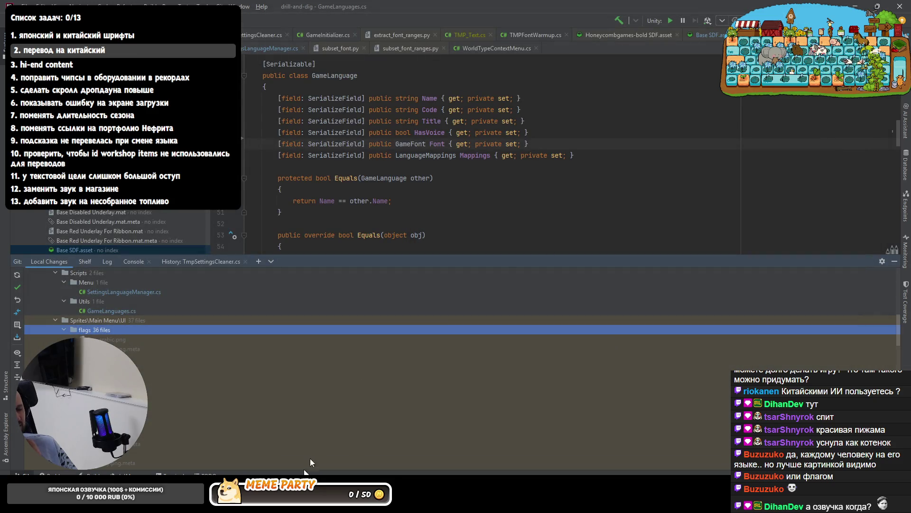
key("alt+Tab")
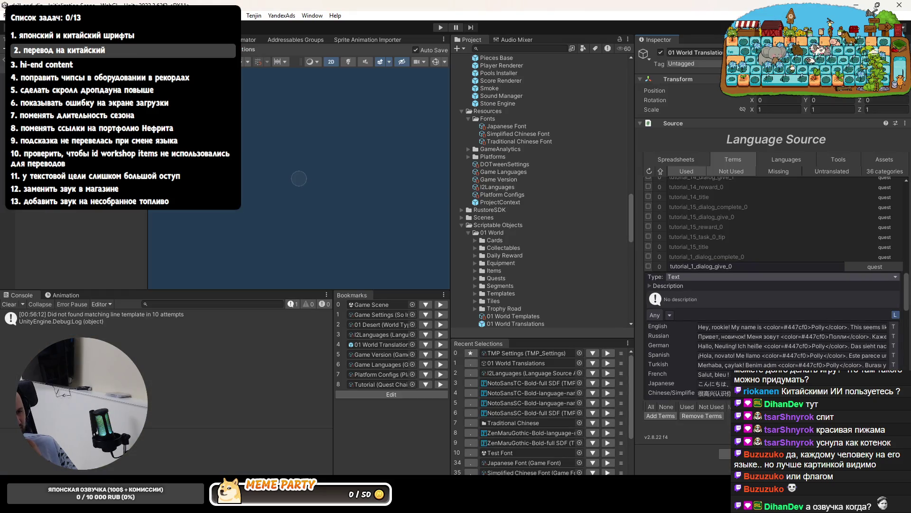
After checking the tutorial_1_dialog_give_0 term, bring up the Codex chat about 01 World Translations
mouse_move(287, 503)
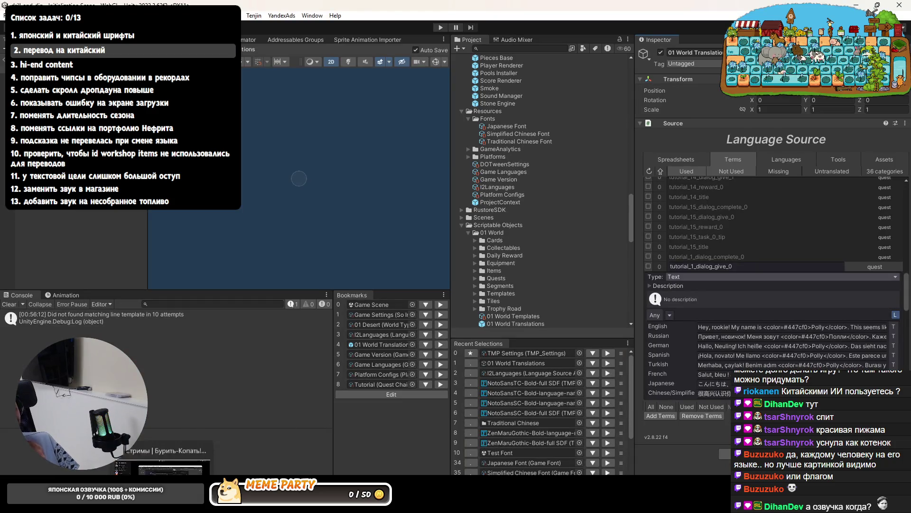
left_click(164, 432)
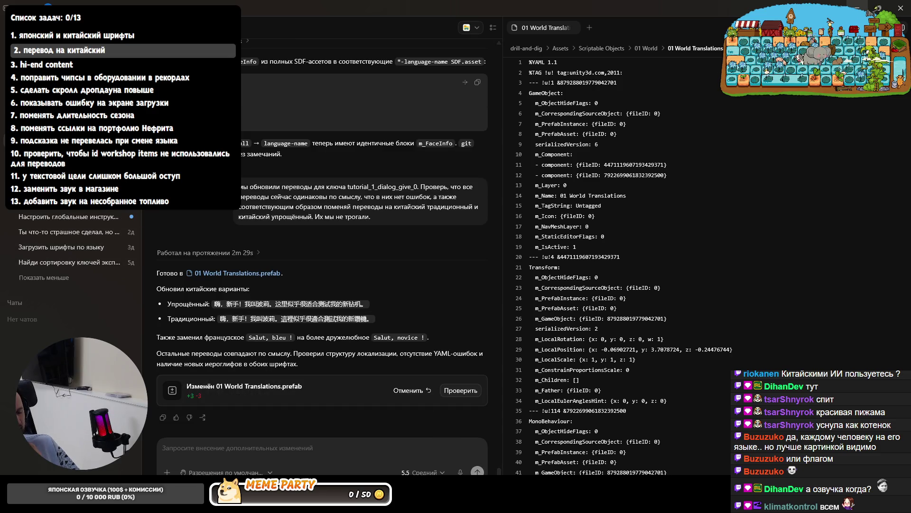
Return to the Unity Editor after reading Codex's report on the Chinese and French fixes
key("alt+Tab")
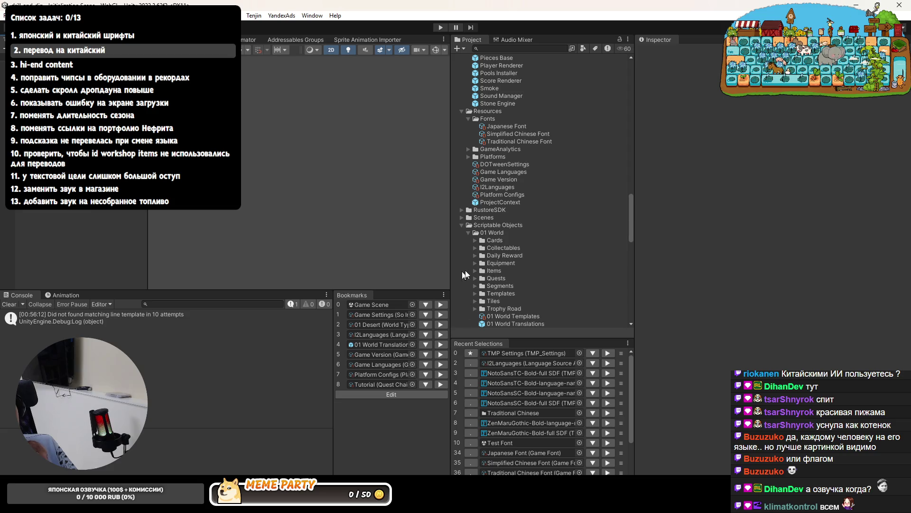
Widen the Project panel and narrow the Console panel for more working room
left_click_drag(635, 265, 677, 266)
mouse_move(451, 239)
left_mouse_down()
mouse_move(493, 239)
mouse_move(473, 239)
left_mouse_up()
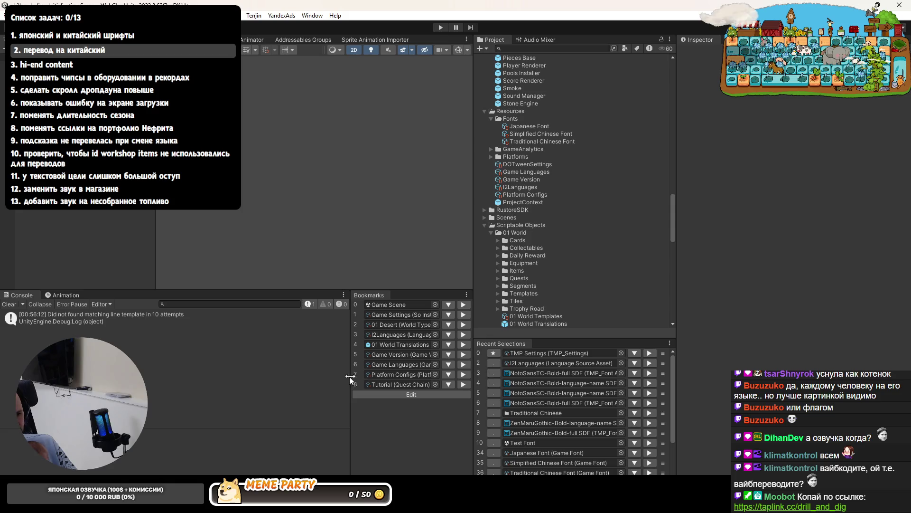
left_click_drag(350, 385, 339, 383)
Export the I2Languages asset to Google, replacing the existing spreadsheet
left_click(404, 335)
left_click(519, 188)
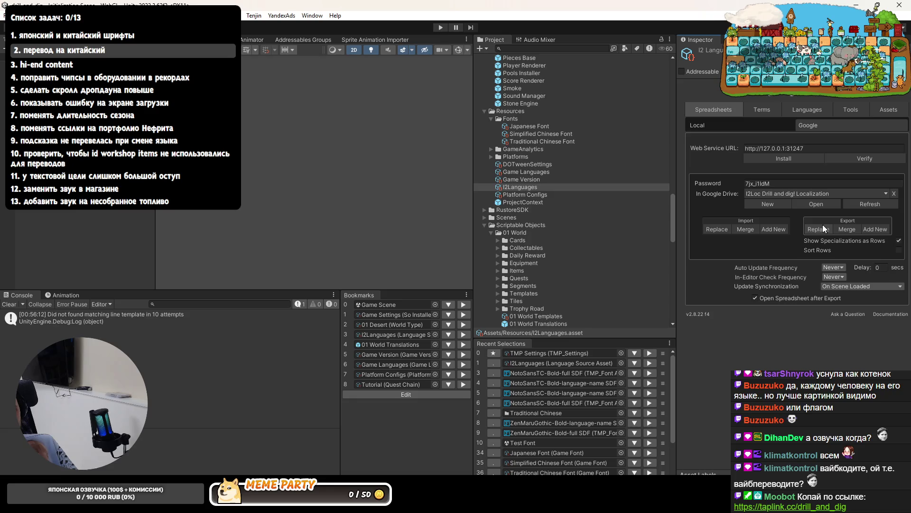
left_click(819, 229)
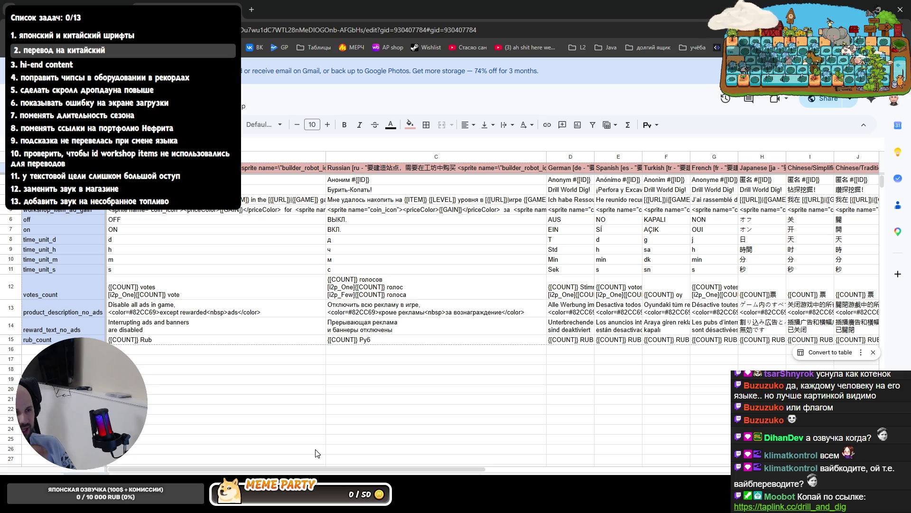
Go back to the Unity Editor after looking over the exported localization sheet
key("alt+Tab")
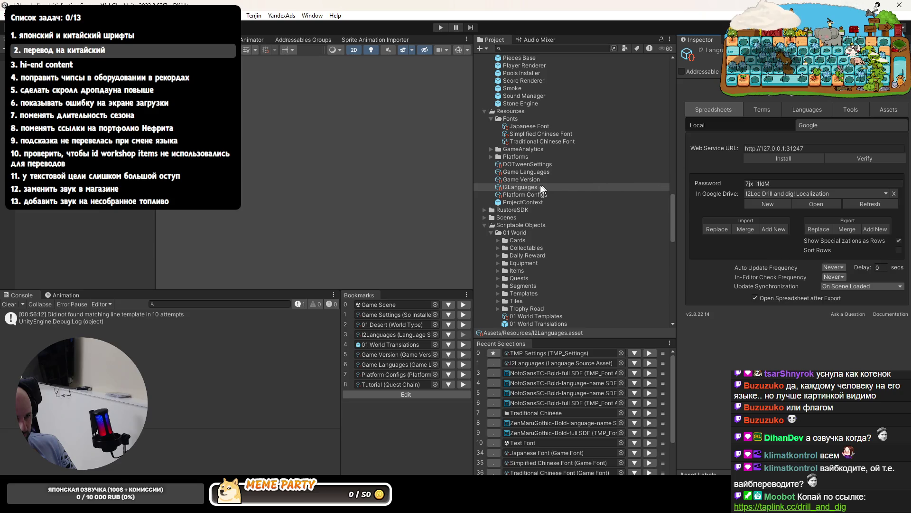
Open the 01 World Translations prefab and export it with Replace to its Google spreadsheet
double_click(404, 343)
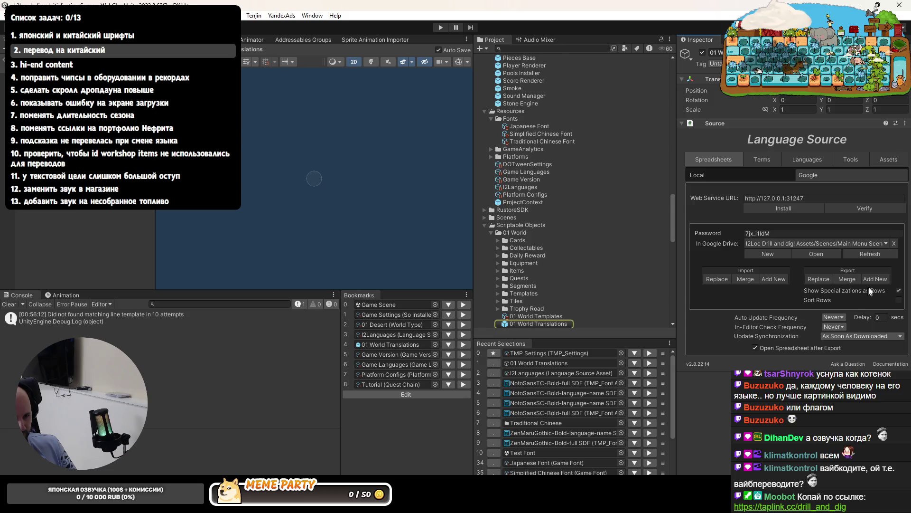
left_click(812, 279)
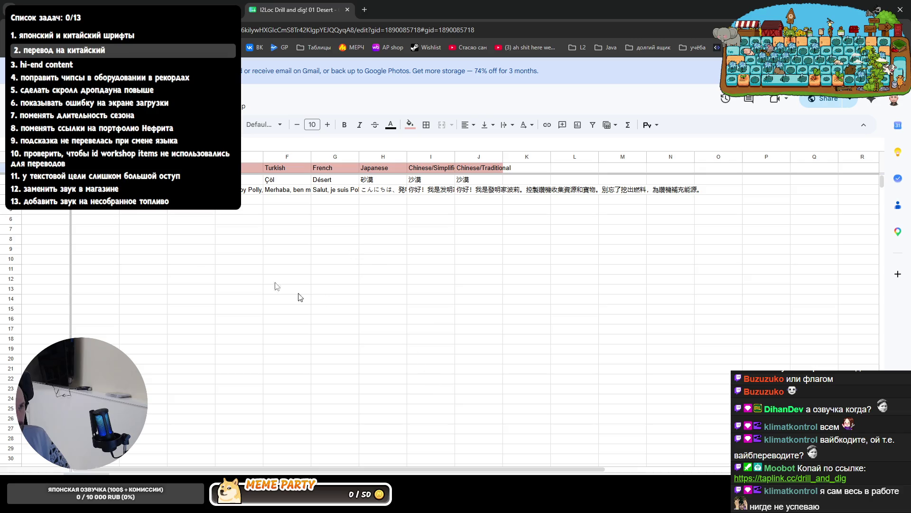
Clear the tutorial greeting row in the 01 Desert sheet, then return to Unity
left_click(10, 189)
right_click(12, 192)
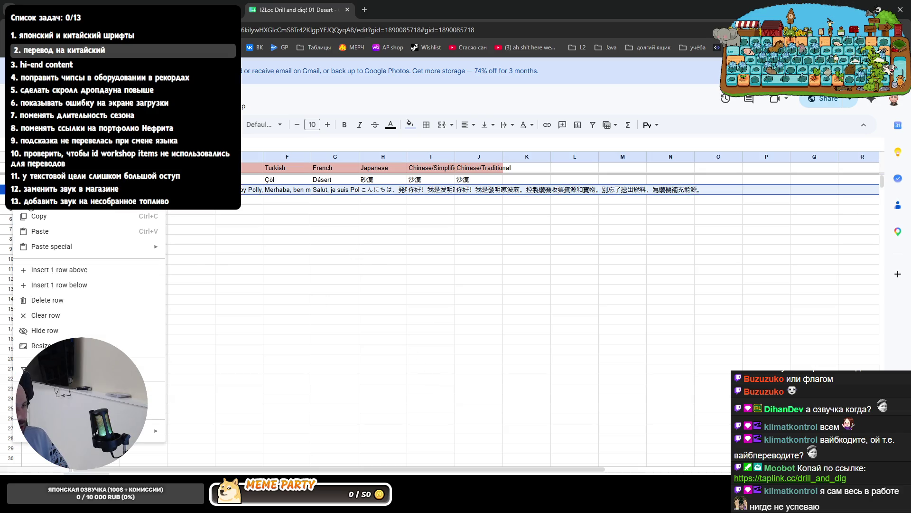
left_click(48, 315)
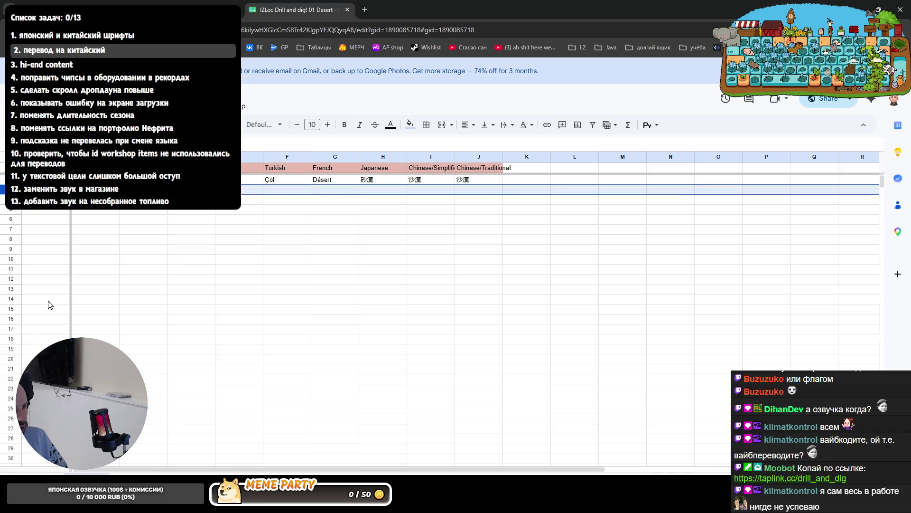
left_click(238, 289)
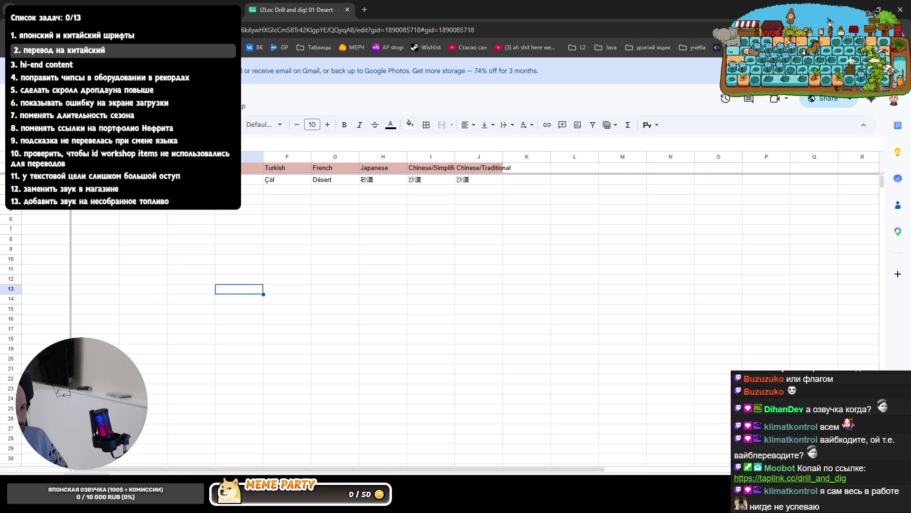
left_click(318, 449)
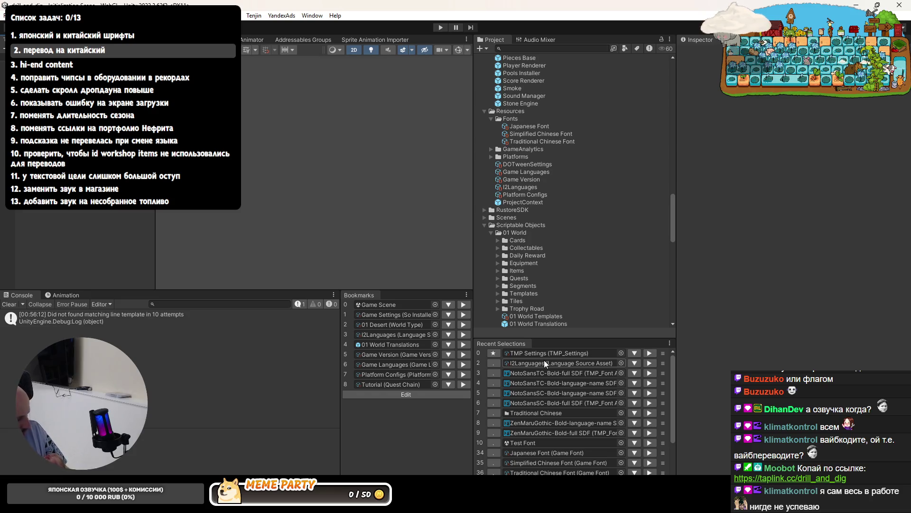
Import the Google spreadsheet into the I2Languages asset with Replace from the Spreadsheets tab
left_click(387, 333)
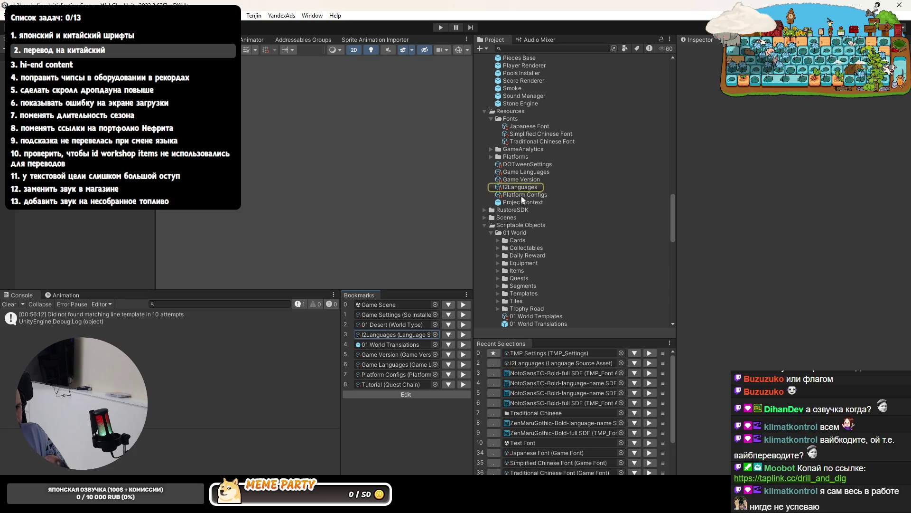
left_click(531, 188)
left_click(711, 109)
left_click(713, 229)
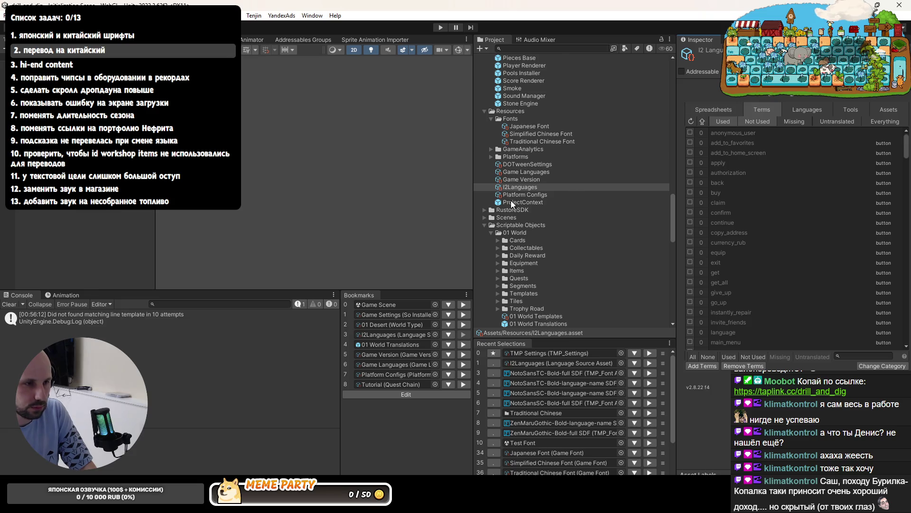
Open the 01 World Translations prefab from the Bookmarks panel in Prefab Mode
left_click(383, 342)
double_click(381, 340)
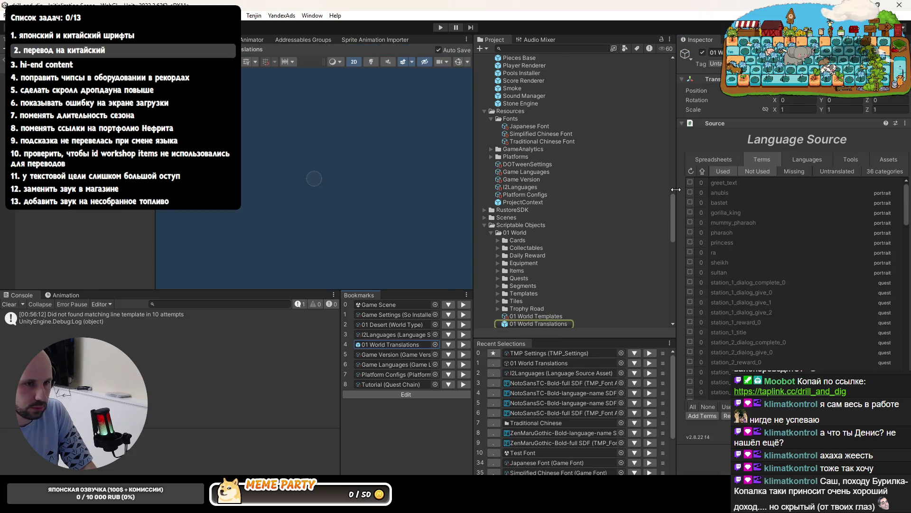